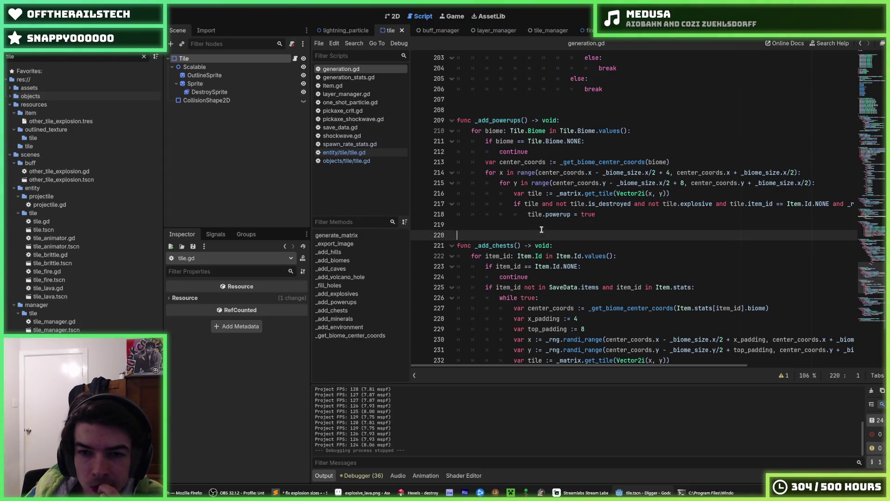
# Inspect the tile lookup and round(Vector2i) call on line 160 of generation.gd.
pyautogui.click(544, 238)
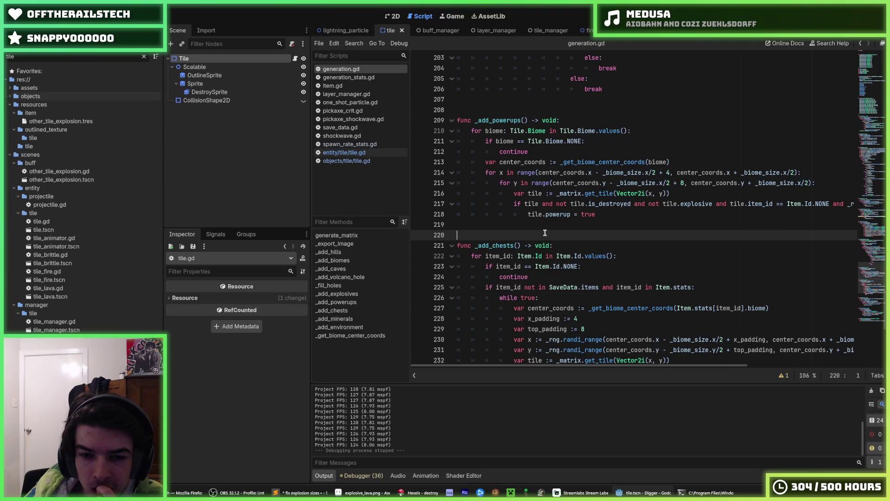
pyautogui.click(544, 226)
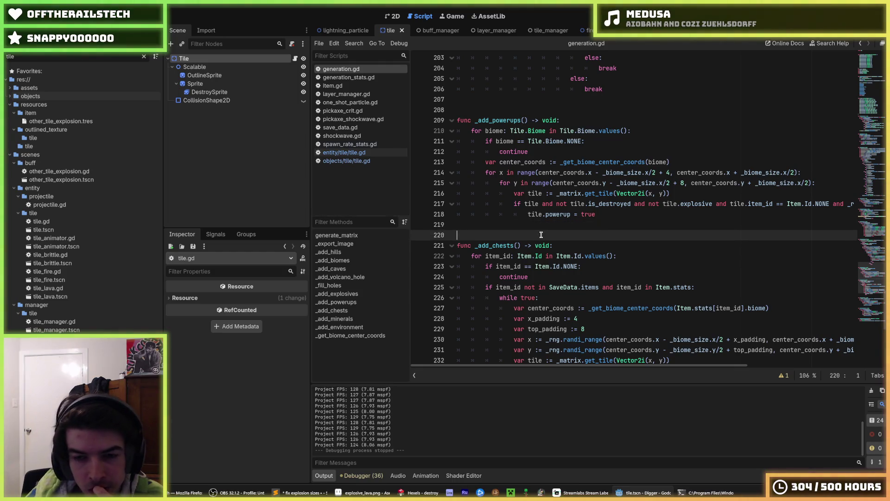
pyautogui.scroll(7, 529, 218)
pyautogui.scroll(15, 509, 185)
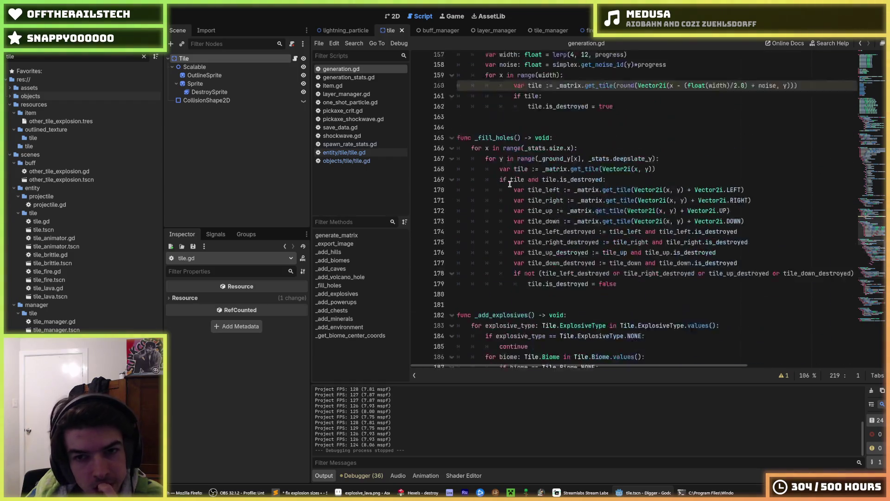
pyautogui.click(557, 297)
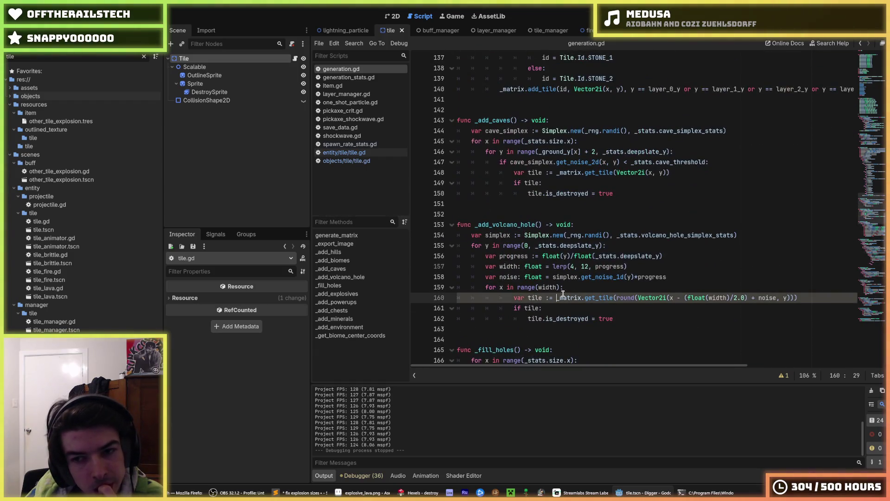
pyautogui.doubleClick(535, 297)
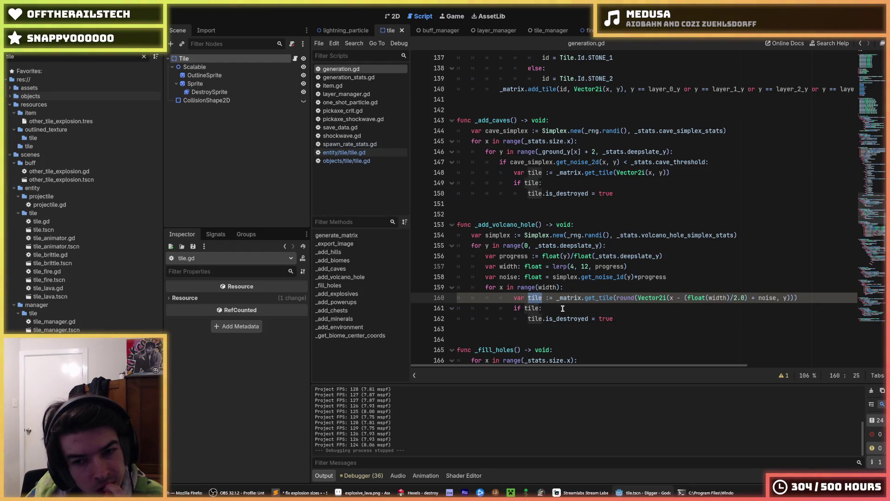
pyautogui.press('Down')
pyautogui.click(628, 298)
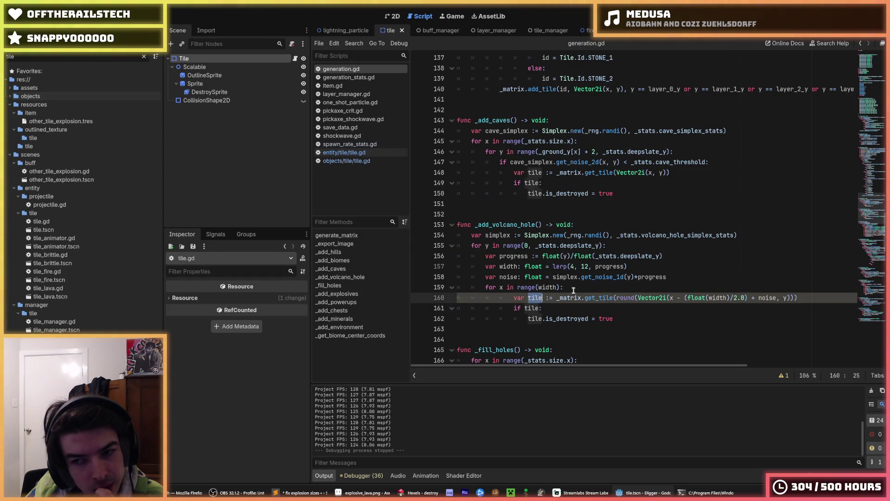
pyautogui.doubleClick(623, 298)
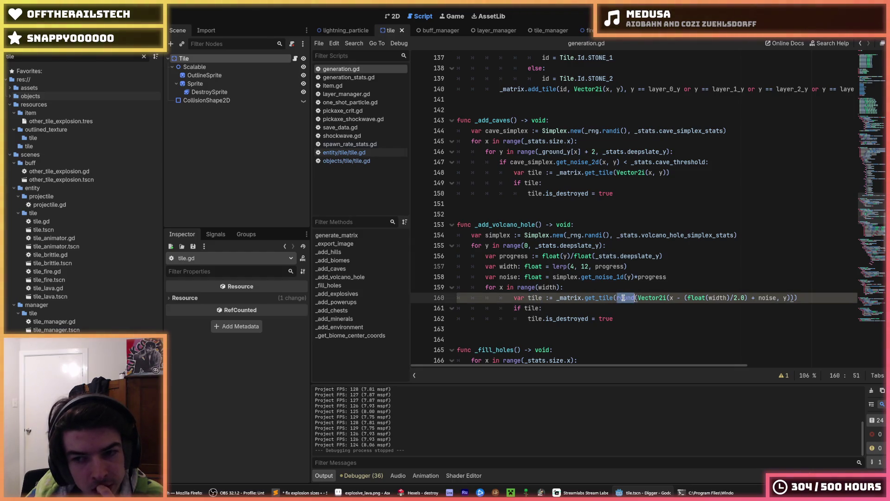
pyautogui.doubleClick(666, 298)
pyautogui.click(631, 298)
pyautogui.doubleClick(631, 299)
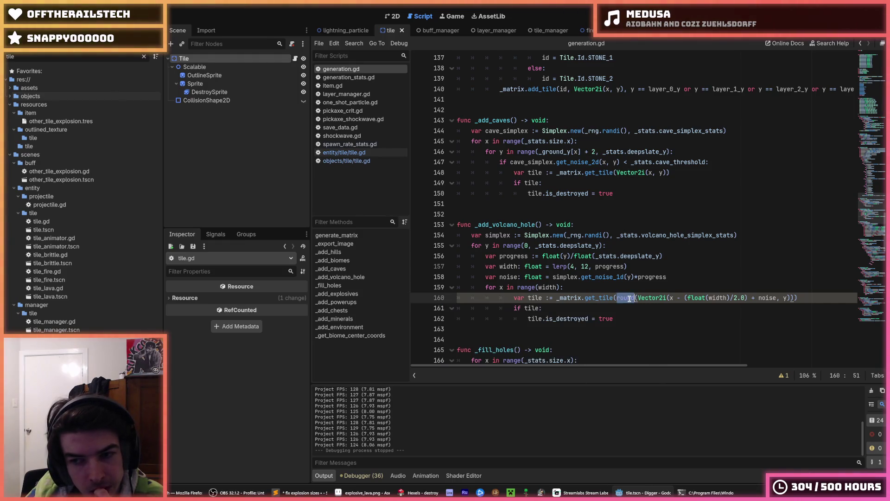
# Comment out _export_image() on line 43, save generation.gd, and run the game.
pyautogui.scroll(8, 603, 278)
pyautogui.scroll(20, 591, 263)
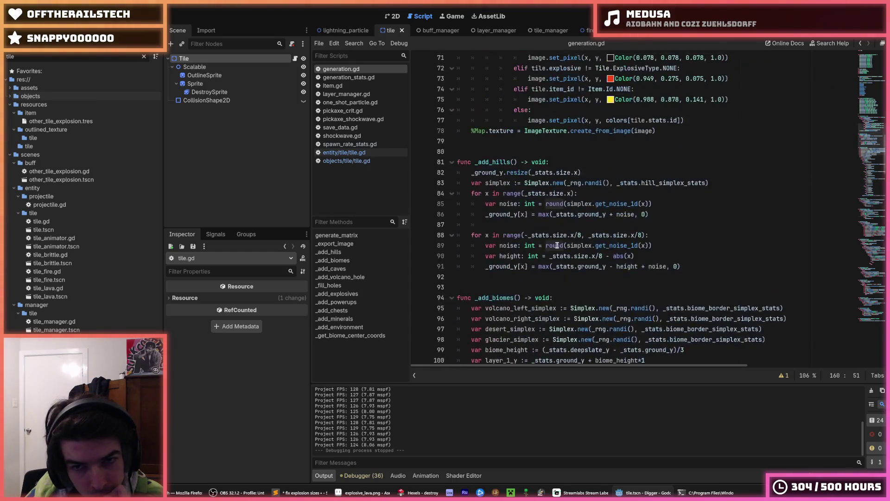
pyautogui.scroll(13, 555, 244)
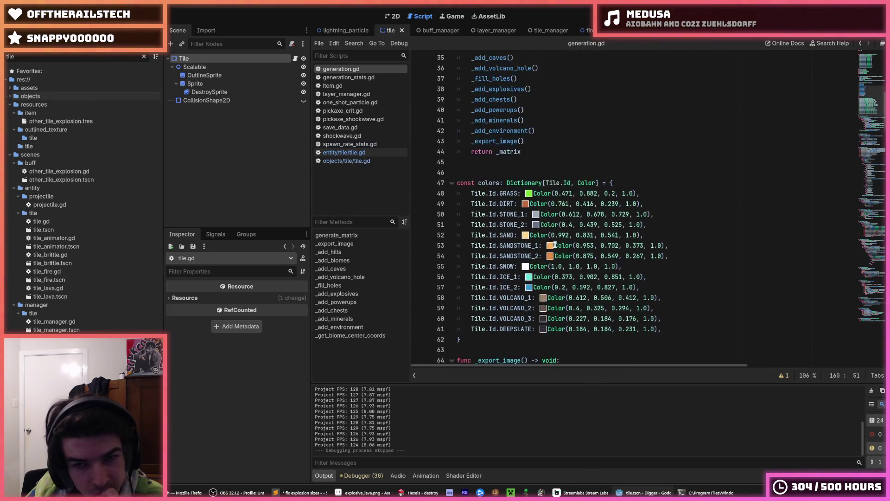
pyautogui.scroll(5, 551, 244)
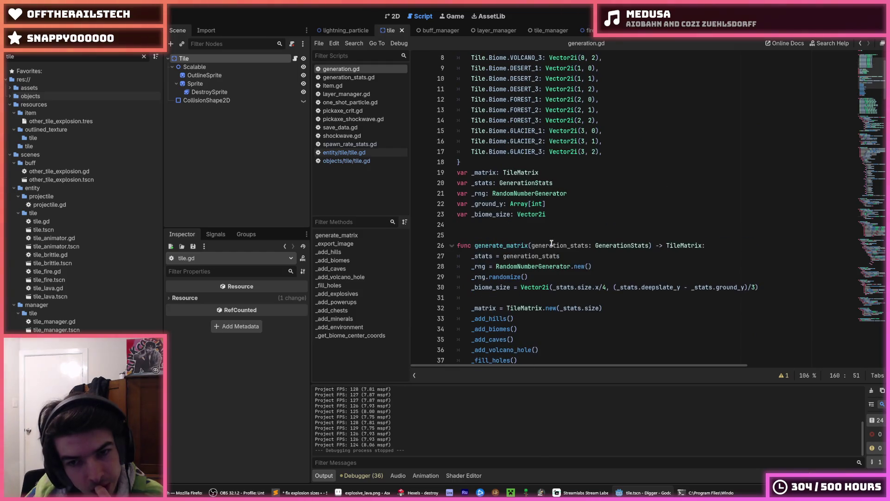
pyautogui.scroll(-1, 552, 243)
pyautogui.scroll(1, 551, 244)
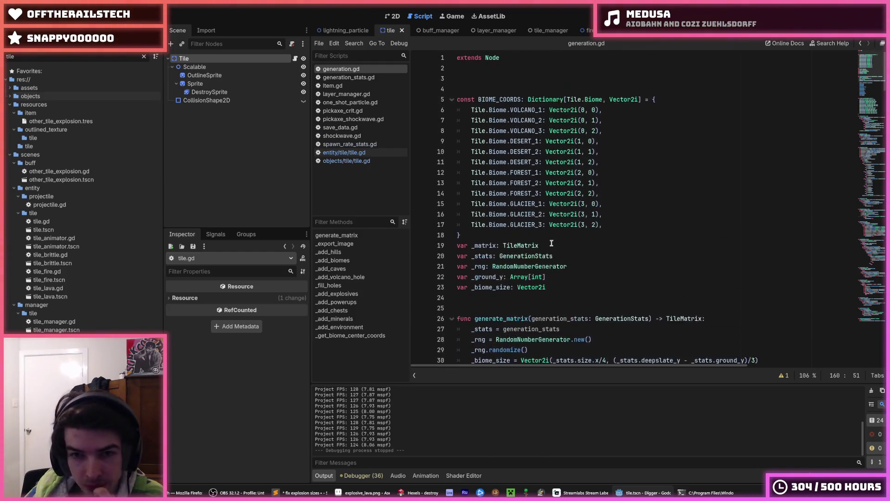
pyautogui.scroll(-1, 547, 244)
pyautogui.scroll(-12, 548, 243)
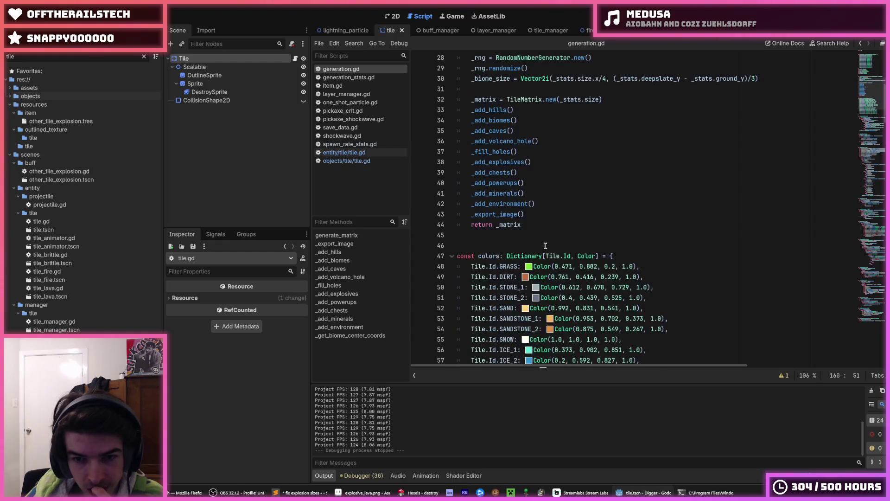
pyautogui.scroll(-4, 546, 246)
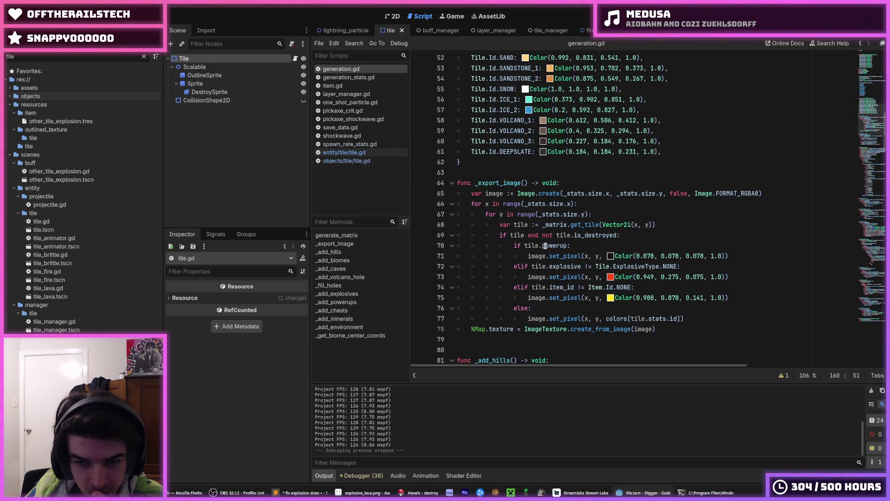
pyautogui.scroll(12, 546, 246)
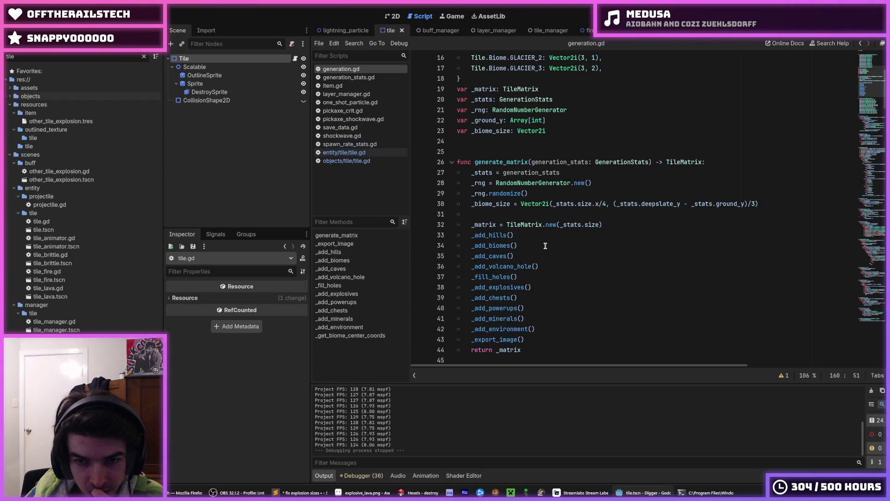
pyautogui.scroll(-3, 545, 246)
pyautogui.click(518, 246)
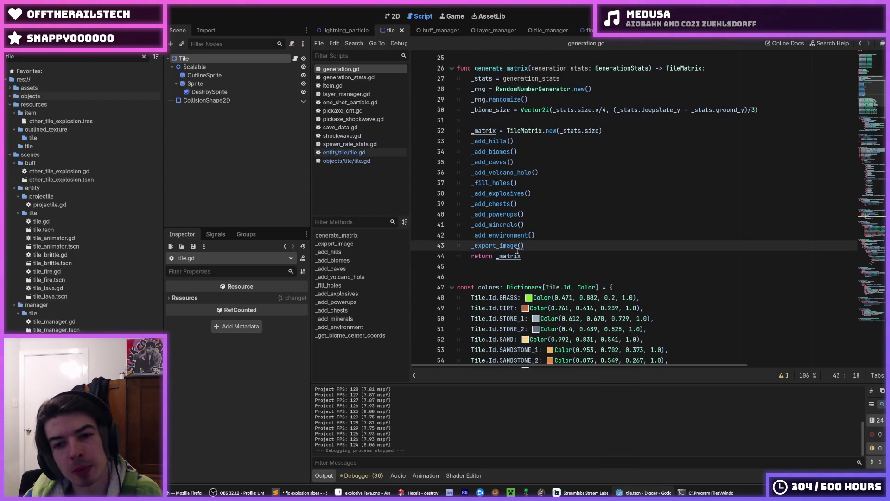
pyautogui.hotkey('ctrl', 'k')
pyautogui.hotkey('ctrl', 's')
pyautogui.scroll(-3, 518, 250)
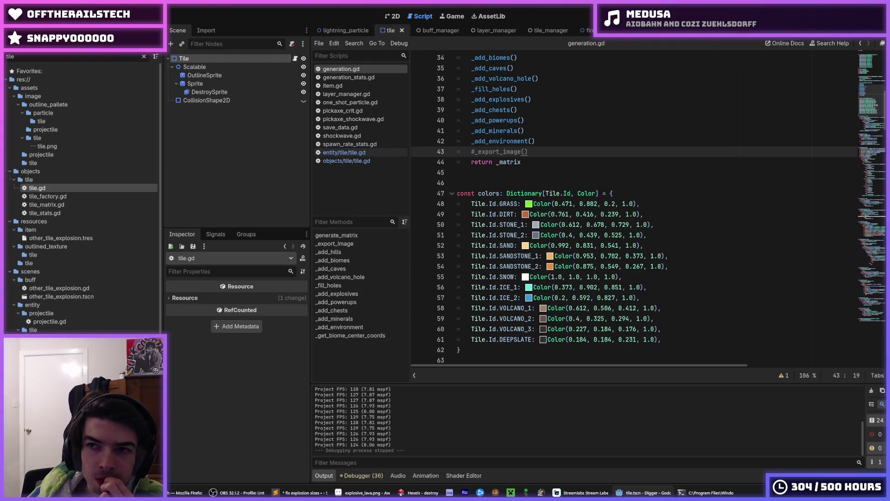
pyautogui.press('F5')
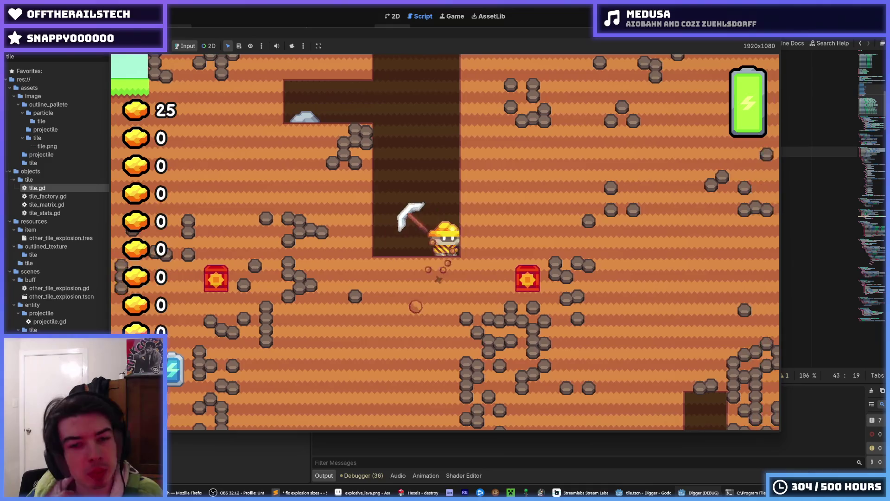
# Move the miner right, dig down into the hole, and dig right to set off the TNT.
pyautogui.press('Right')
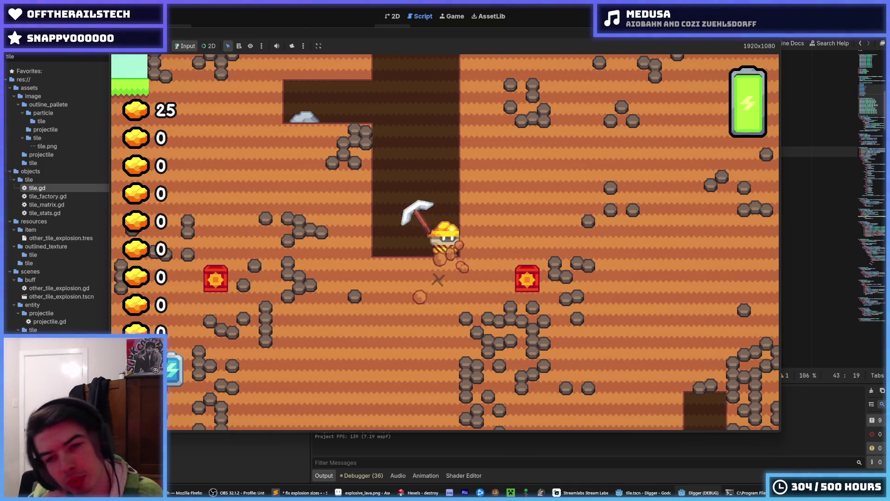
pyautogui.press('Down')
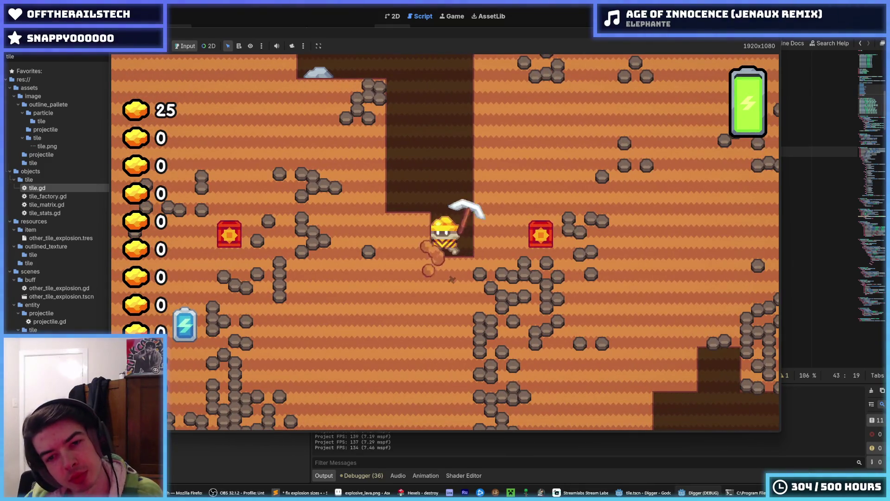
pyautogui.press('Right')
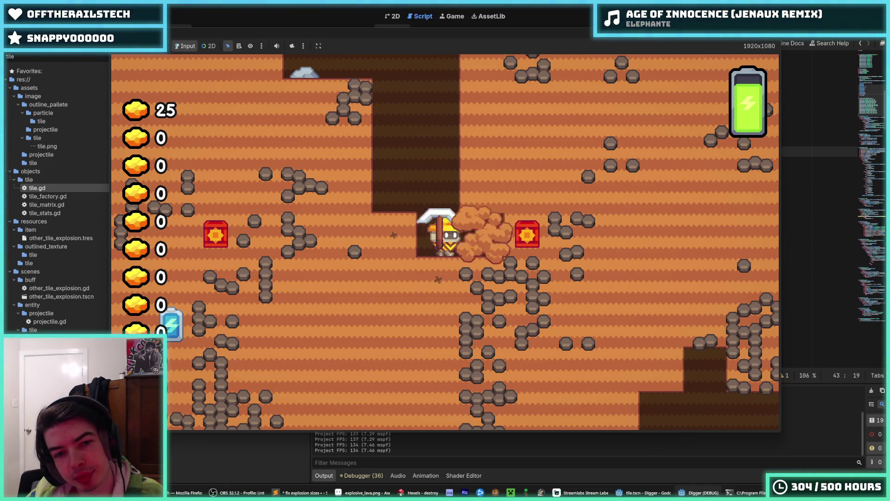
pyautogui.press('Right')
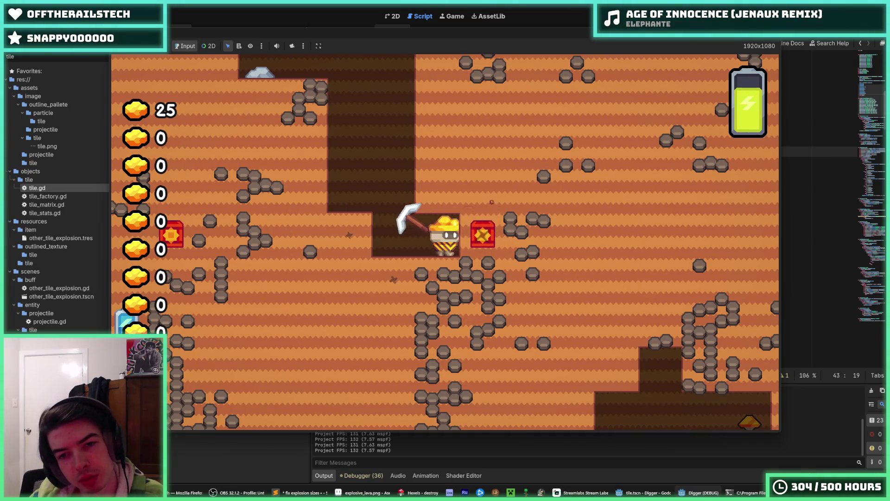
pyautogui.press('Right')
# Dig down and tunnel left through several tiles, then detonate the TNT block beneath the miner.
pyautogui.press('Left')
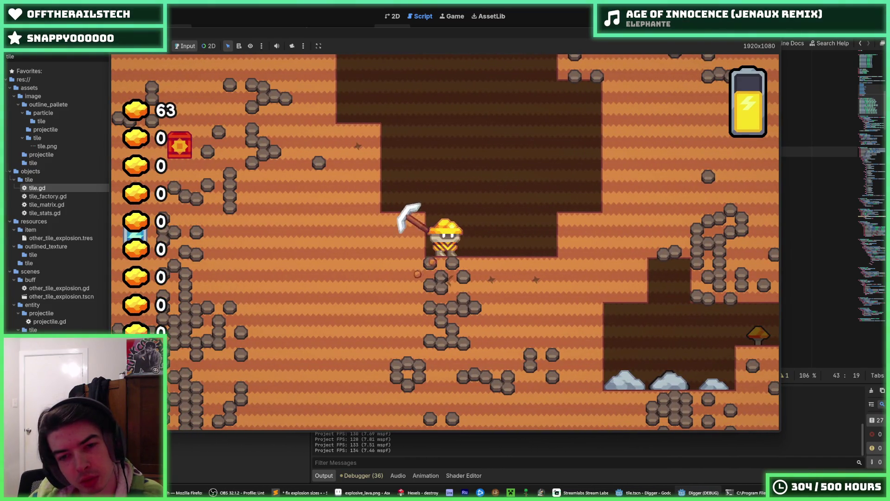
pyautogui.press('Right')
pyautogui.press('Down')
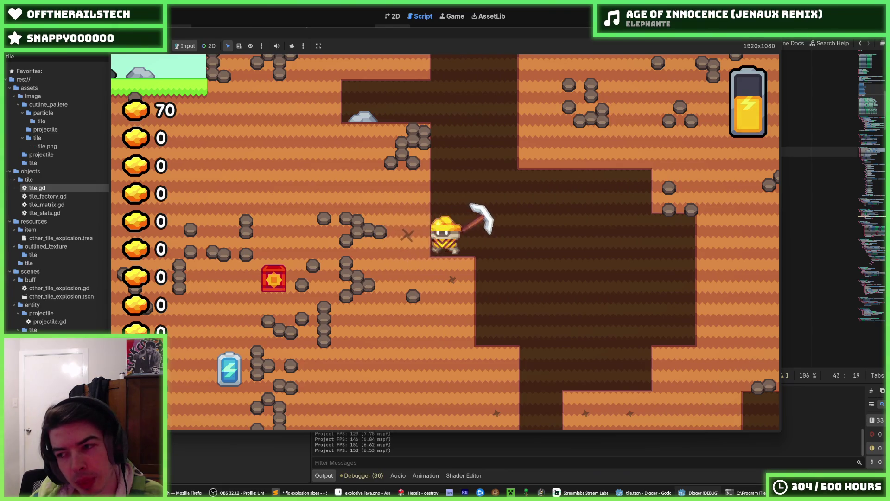
pyautogui.press('Left')
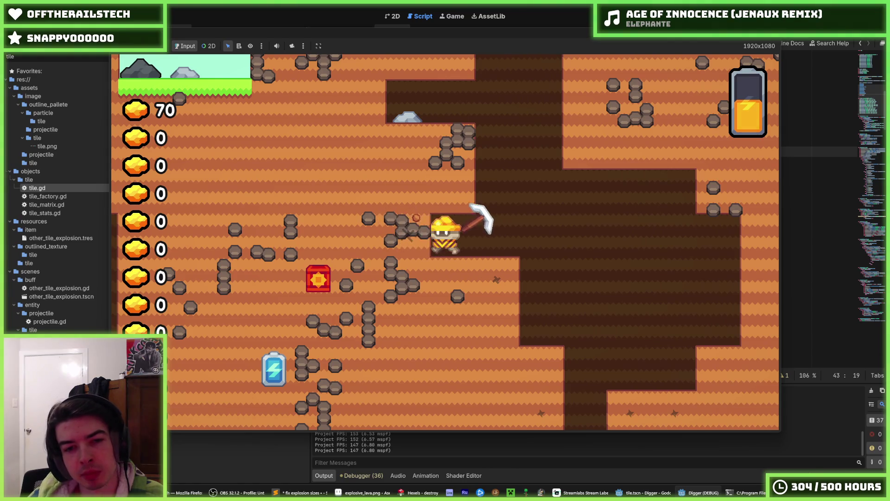
pyautogui.press('Left')
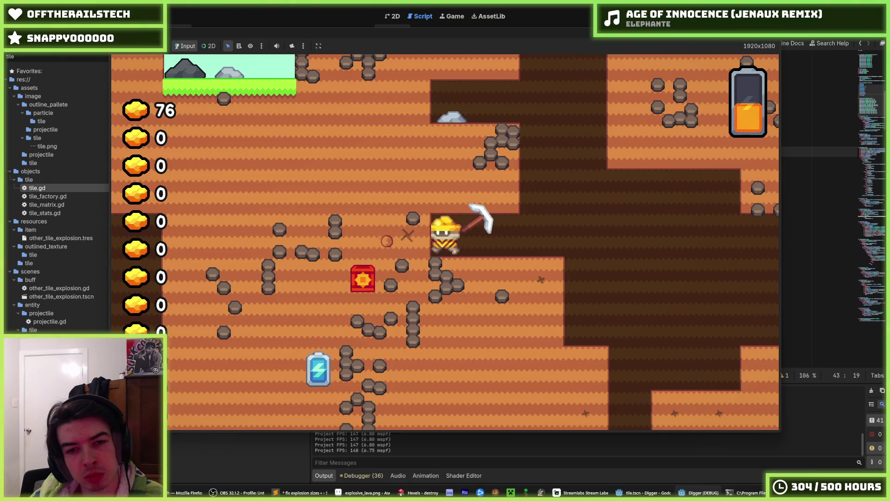
pyautogui.press('Left')
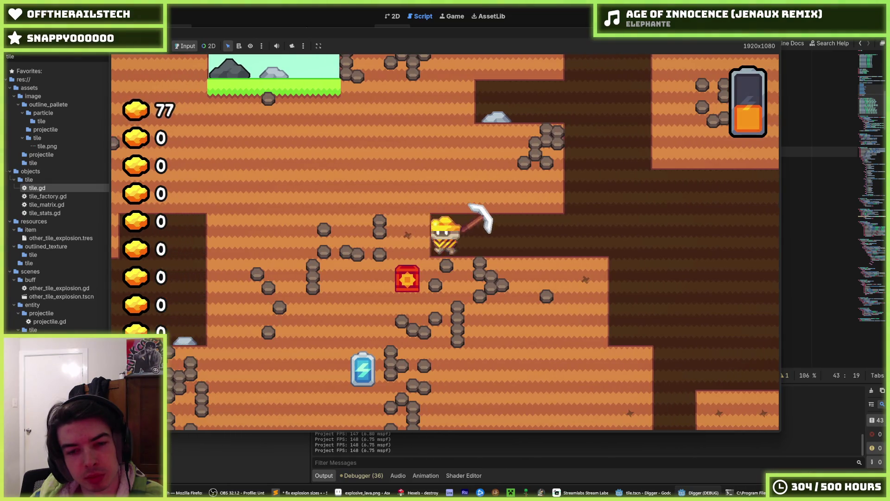
pyautogui.press('Left')
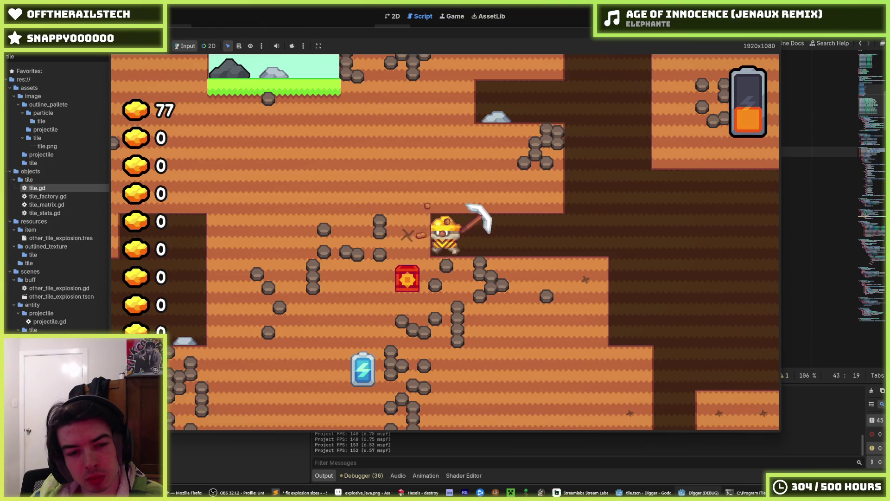
pyautogui.press('Left')
pyautogui.press('Left')
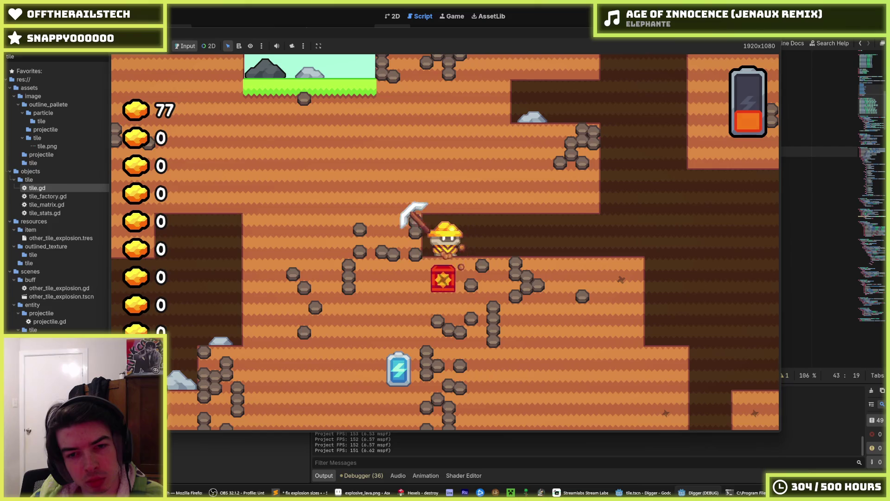
pyautogui.press('Down')
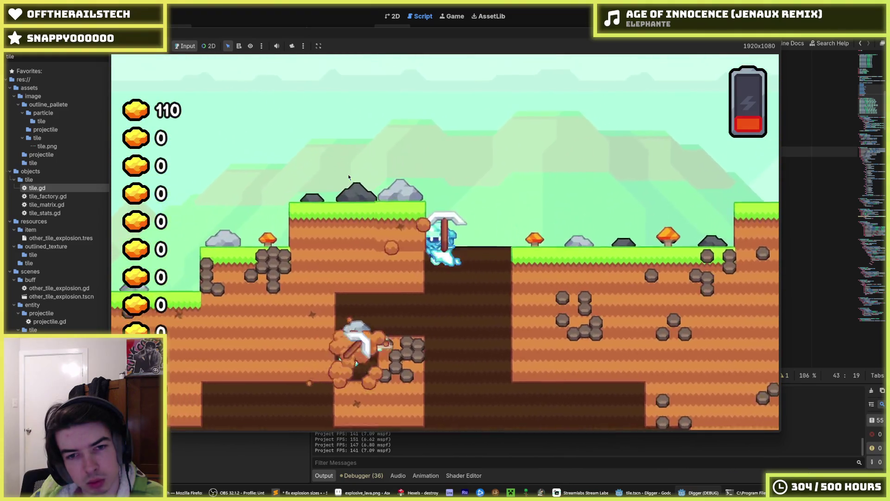
# Walk the miner along the surface, then stop the game and return to line 42.
pyautogui.press('Right')
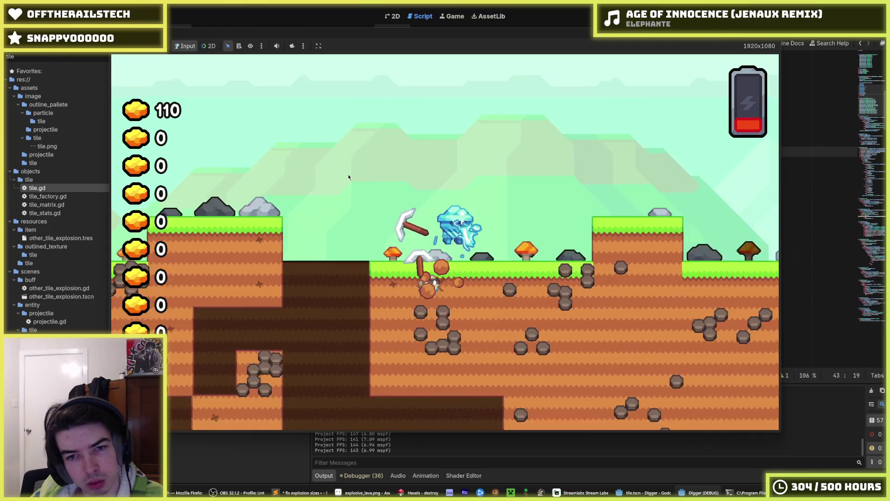
pyautogui.press('Left')
pyautogui.press('Left')
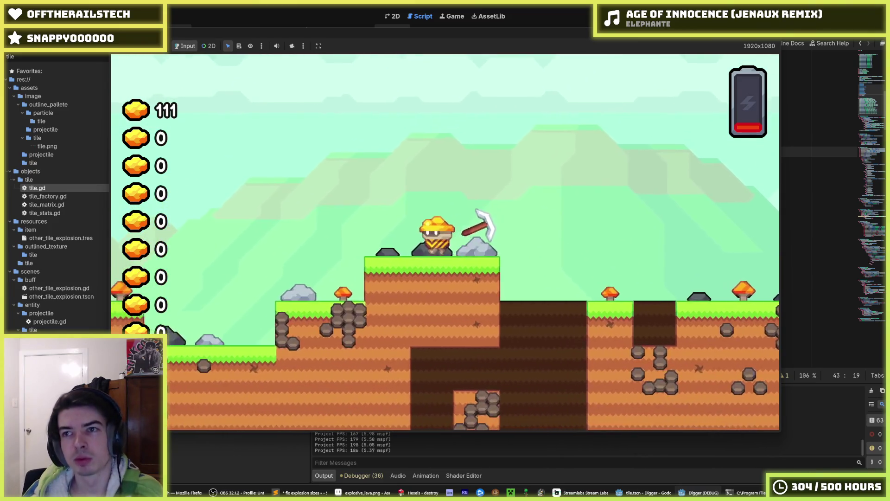
pyautogui.press('Escape')
pyautogui.click(535, 141)
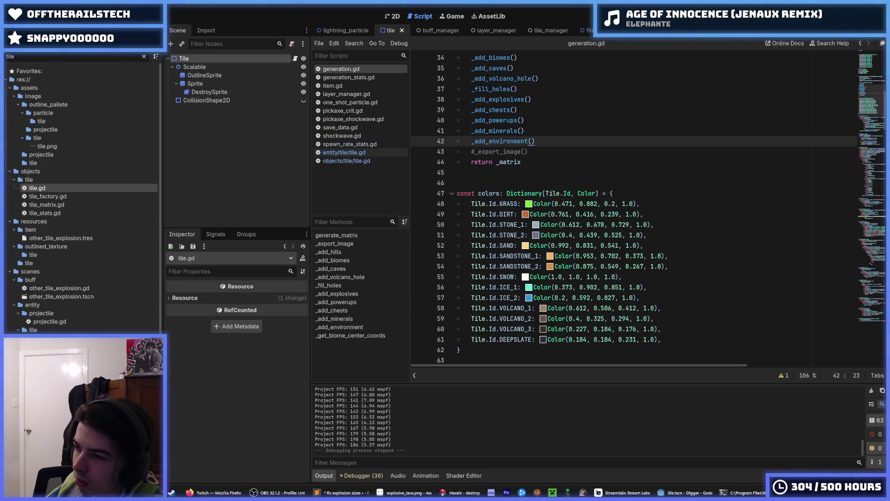
# Run the project again to view the newly generated map with TNT and batteries, then stop it.
pyautogui.click(593, 172)
pyautogui.click(544, 161)
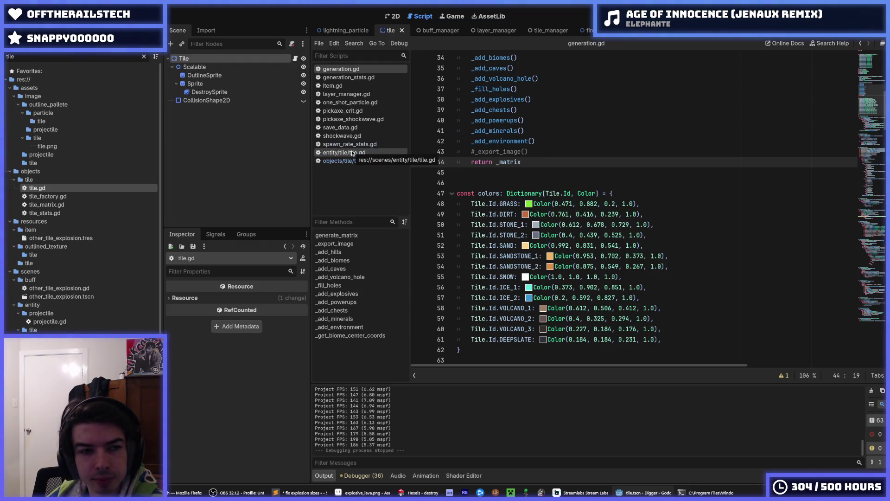
pyautogui.click(579, 128)
pyautogui.press('F5')
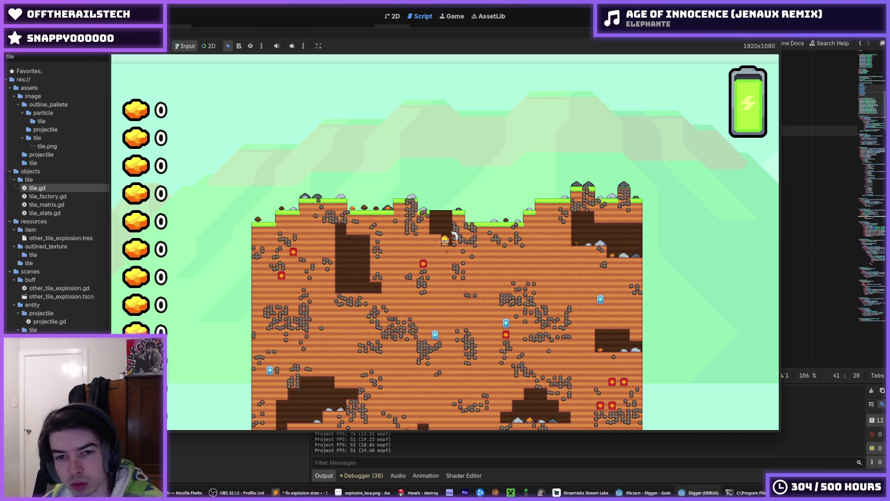
pyautogui.press('F5')
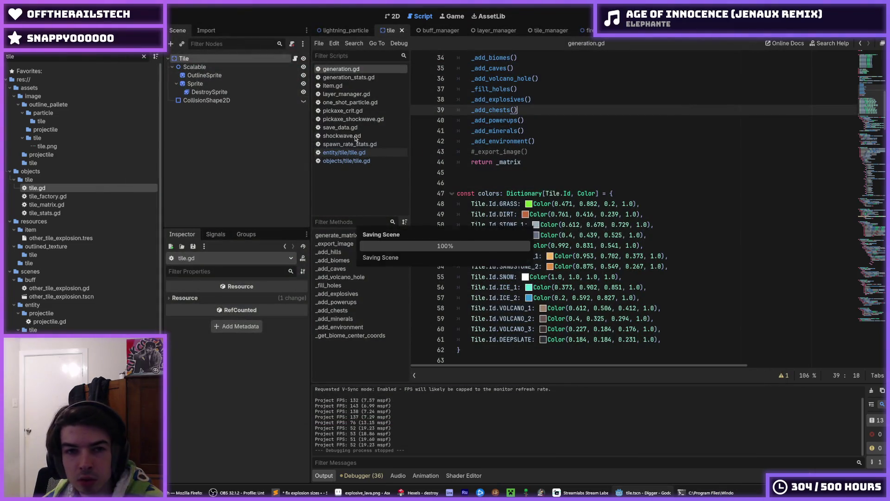
# Scroll generation.gd down to the biome code around SANDSTONE_1 on lines 120–121.
pyautogui.scroll(-14, 551, 287)
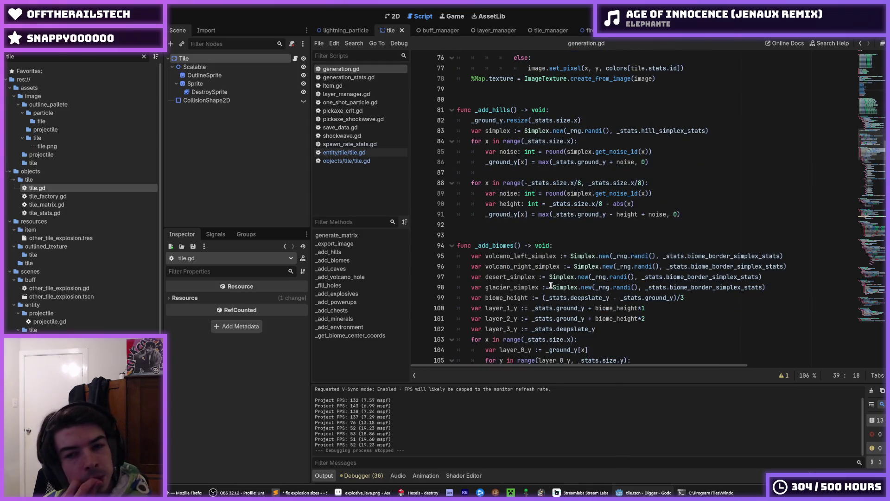
pyautogui.scroll(-1, 551, 287)
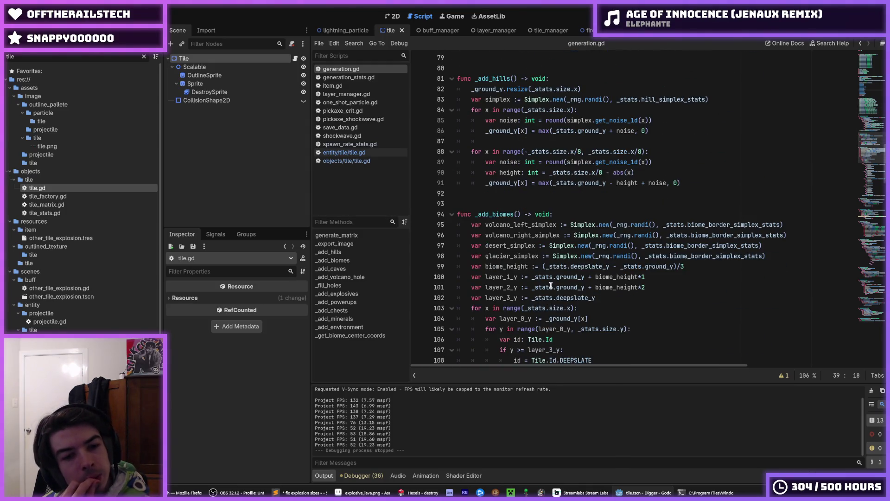
pyautogui.scroll(-2, 551, 286)
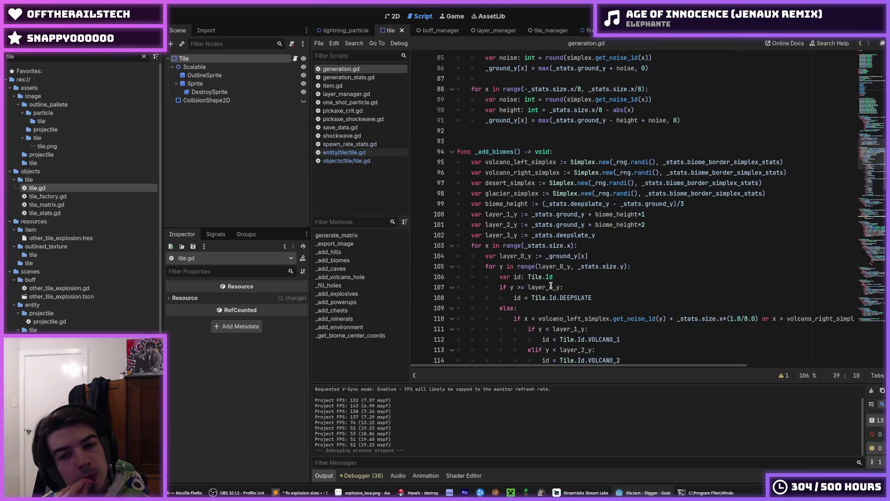
pyautogui.scroll(-2, 551, 287)
pyautogui.scroll(-3, 551, 285)
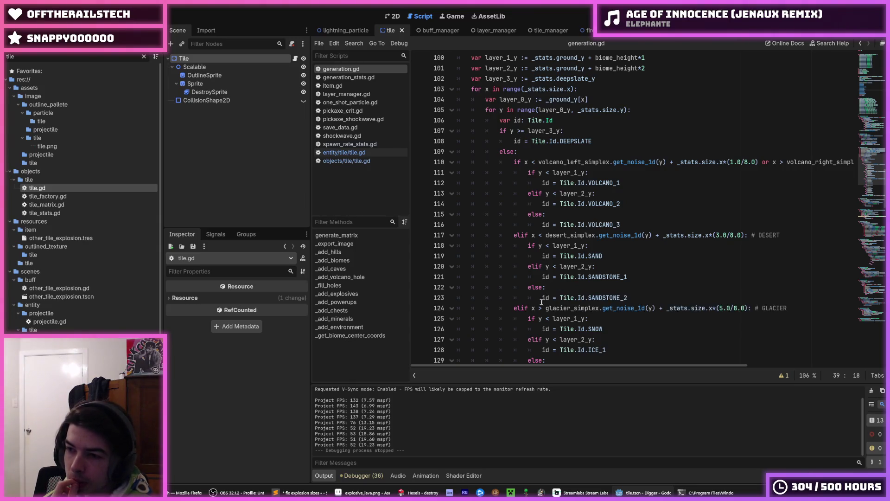
pyautogui.click(643, 278)
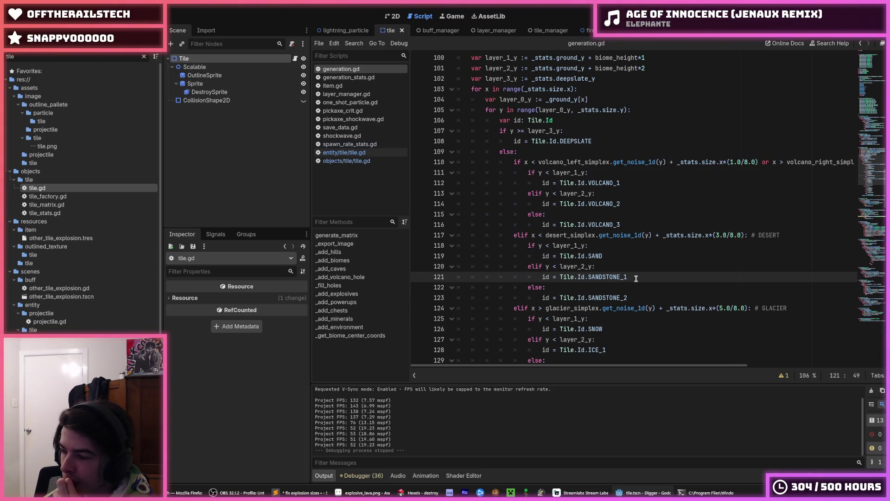
pyautogui.click(622, 267)
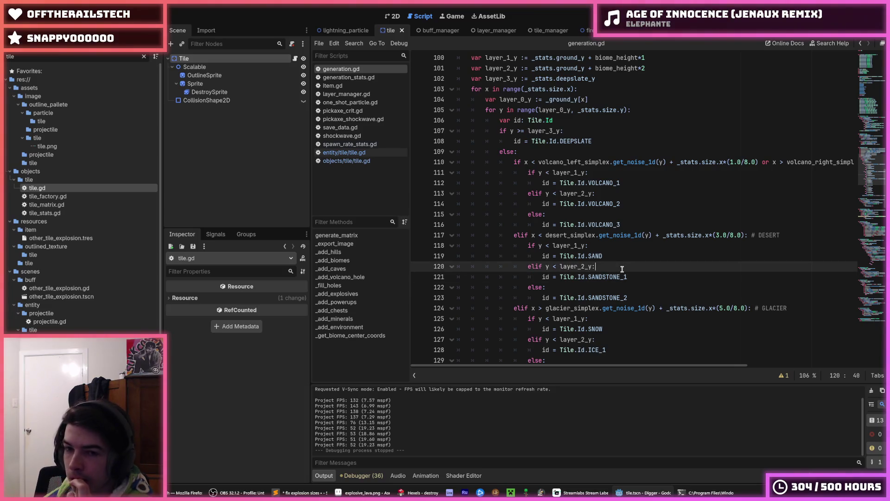
# Scroll to _add_chests and select the random x line 230 below the padding values.
pyautogui.scroll(-7, 620, 274)
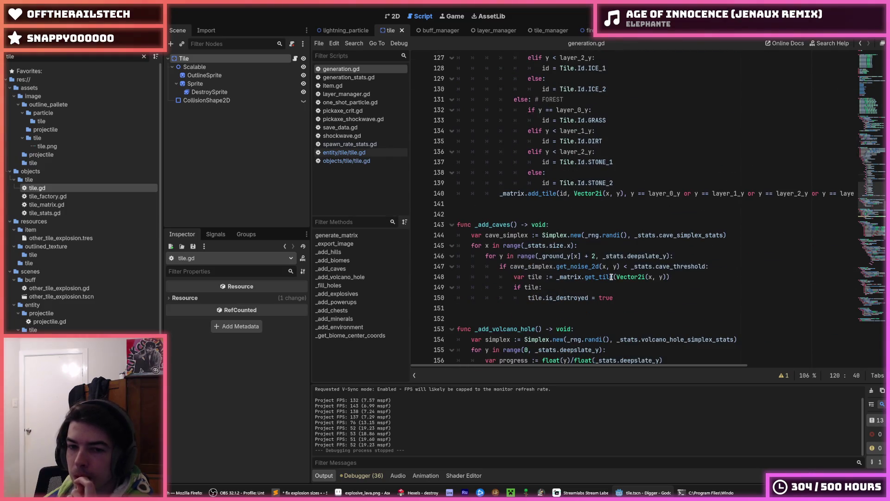
pyautogui.scroll(-12, 613, 276)
pyautogui.scroll(-13, 603, 276)
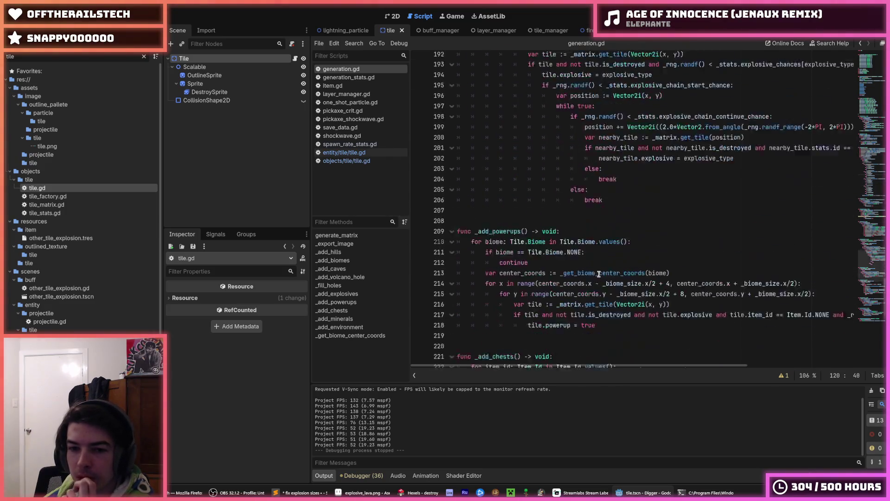
pyautogui.scroll(-5, 599, 274)
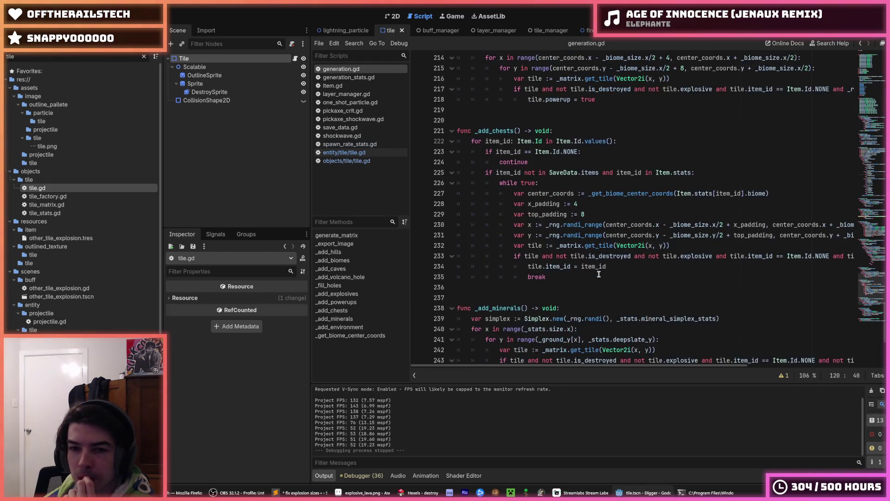
pyautogui.click(588, 214)
pyautogui.click(588, 204)
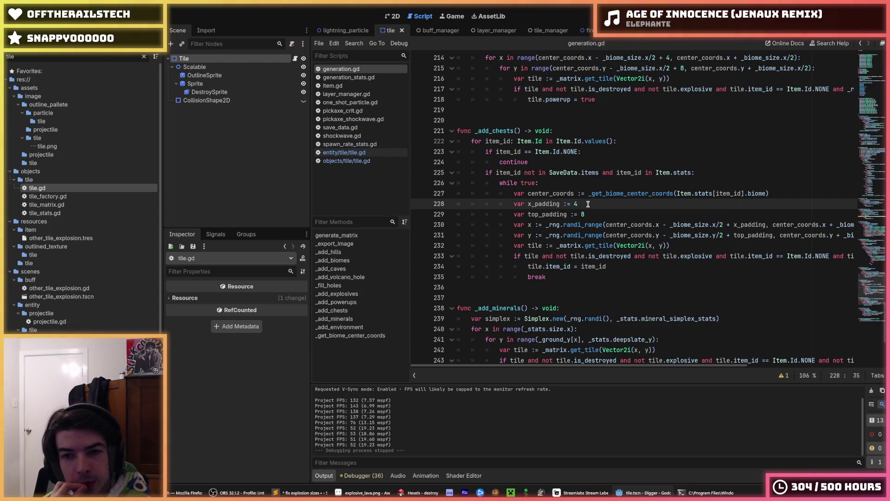
pyautogui.click(592, 223)
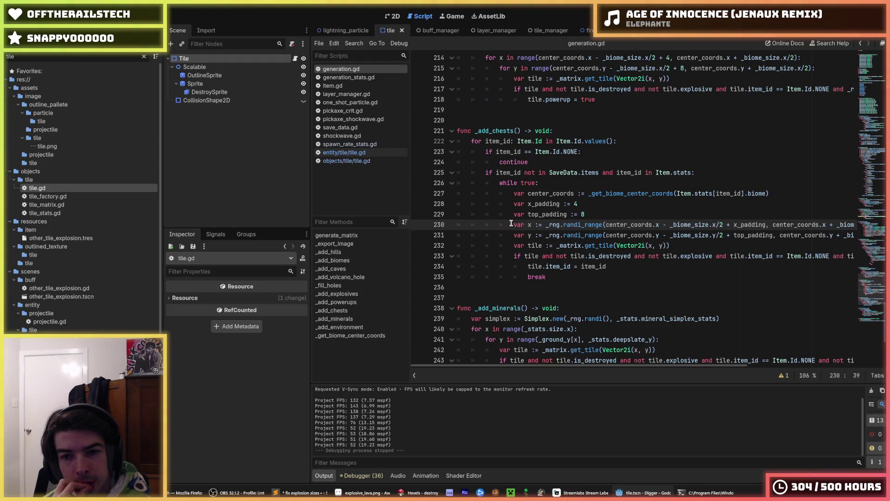
pyautogui.moveTo(511, 224)
pyautogui.mouseDown()
pyautogui.moveTo(860, 223)
pyautogui.moveTo(415, 224)
pyautogui.mouseUp()
# Compare the x_padding and top_padding lines, then run the project to check chest placement.
pyautogui.click(609, 214)
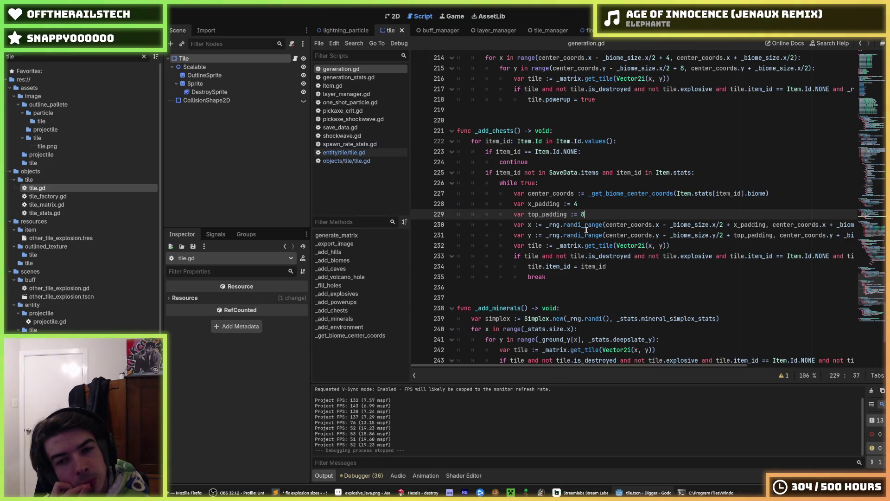
pyautogui.click(516, 214)
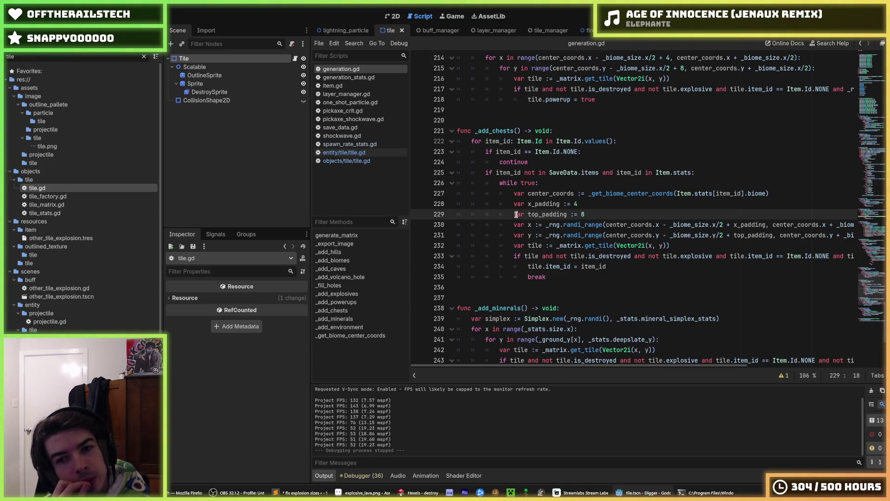
pyautogui.click(593, 208)
pyautogui.click(593, 209)
pyautogui.click(585, 207)
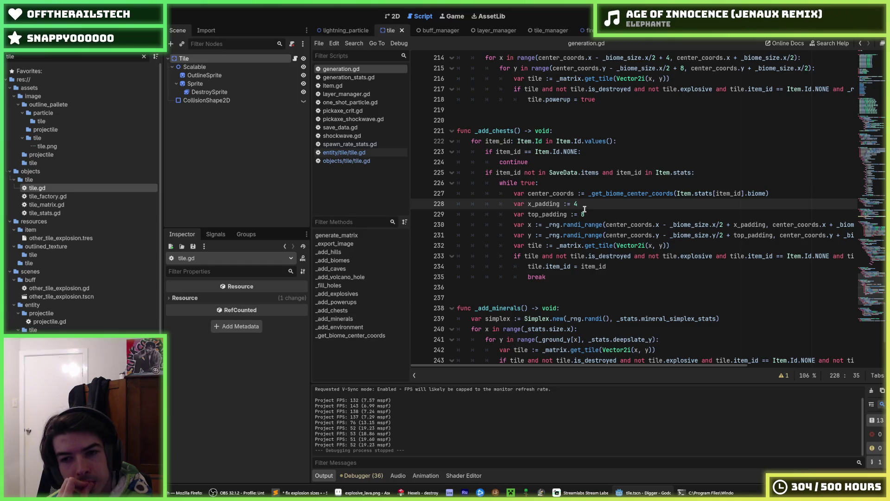
pyautogui.click(587, 215)
pyautogui.click(592, 208)
pyautogui.click(596, 215)
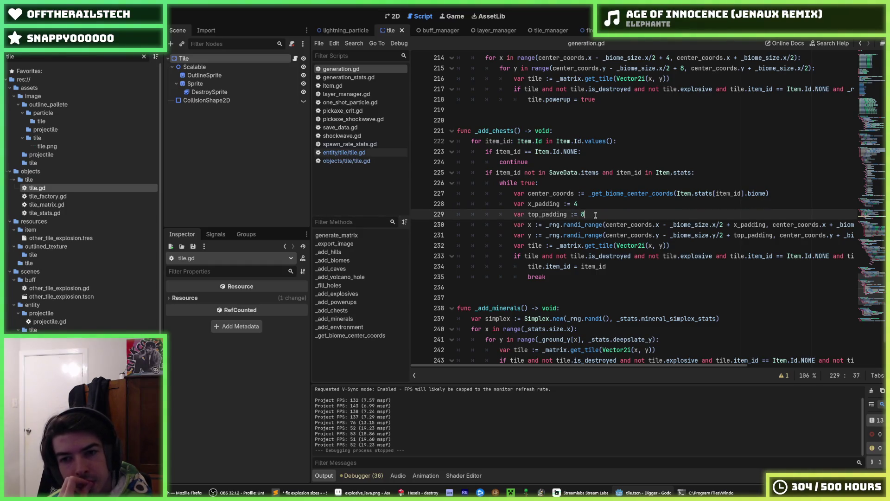
pyautogui.click(589, 205)
pyautogui.click(593, 212)
pyautogui.click(587, 204)
pyautogui.click(594, 210)
pyautogui.click(594, 205)
pyautogui.click(595, 213)
pyautogui.click(596, 205)
pyautogui.click(596, 213)
pyautogui.click(597, 206)
pyautogui.press('F5')
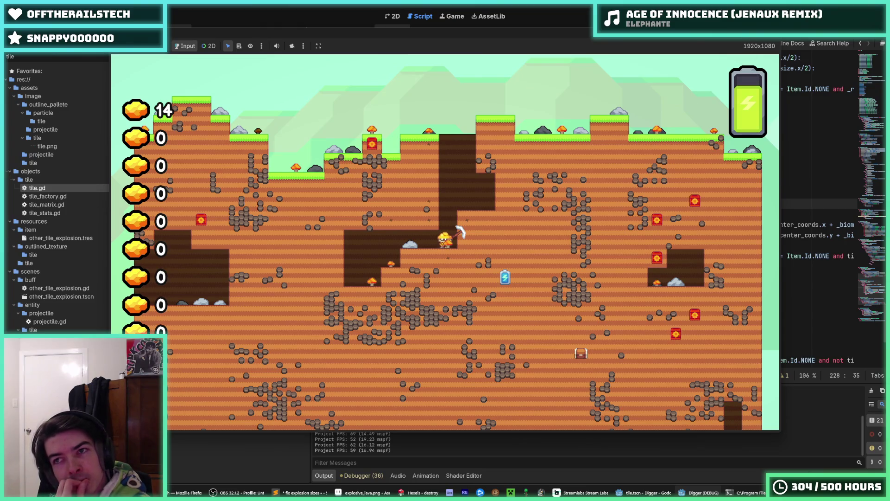
pyautogui.press('F8')
pyautogui.click(707, 139)
pyautogui.click(629, 205)
pyautogui.click(620, 213)
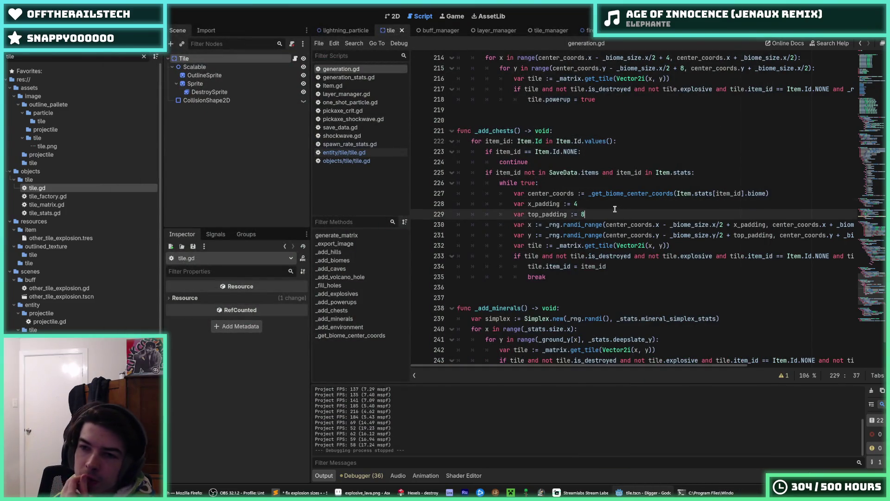
pyautogui.click(608, 205)
# Edit the chests' top_padding value on line 229.
pyautogui.scroll(5, 609, 194)
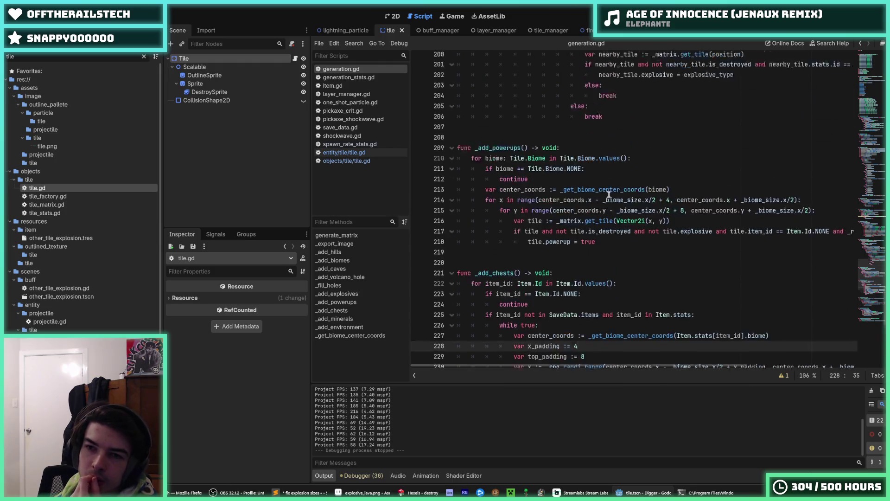
pyautogui.scroll(-3, 609, 194)
pyautogui.scroll(5, 610, 193)
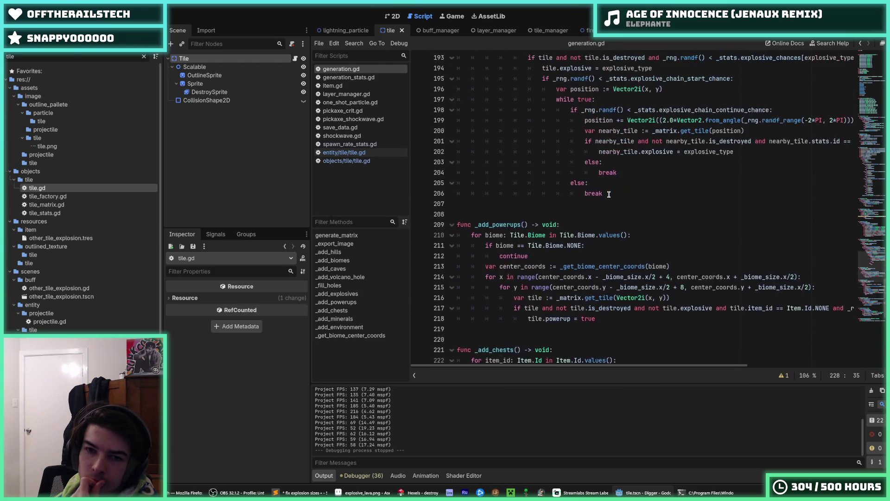
pyautogui.scroll(5, 611, 193)
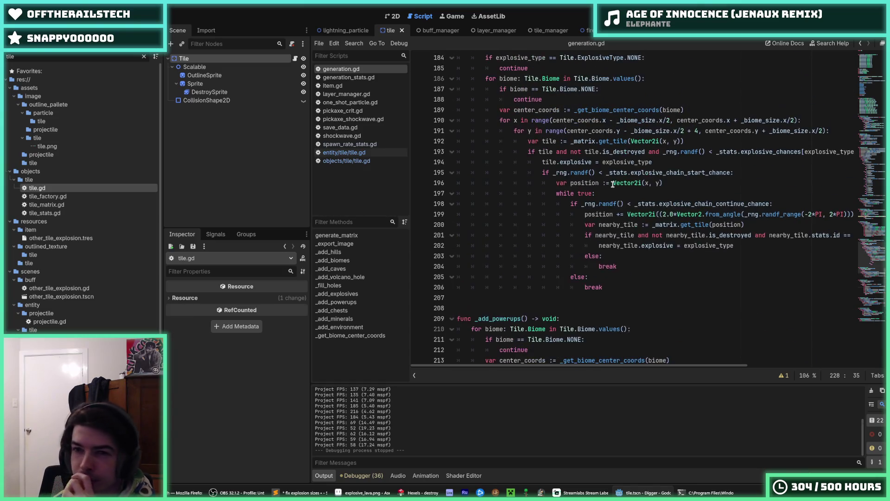
pyautogui.scroll(-7, 613, 184)
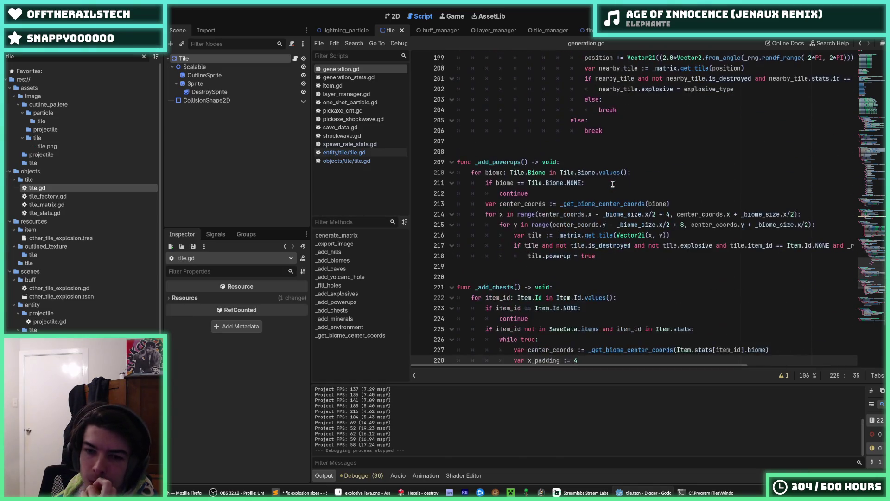
pyautogui.scroll(-2, 612, 184)
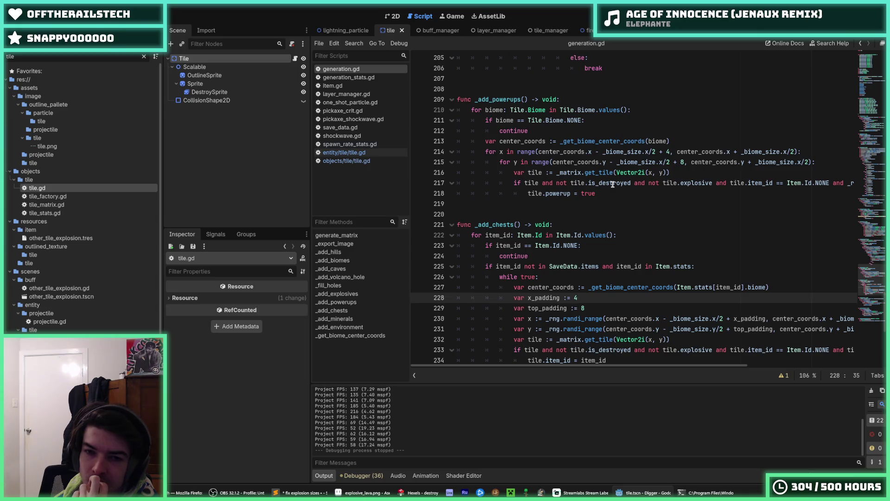
pyautogui.scroll(-4, 613, 184)
pyautogui.doubleClick(583, 183)
pyautogui.write('3')
pyautogui.press('BackSpace')
# Review the explosives' NONE-biome continue guard and vertical offset of 4, then save the project.
pyautogui.scroll(6, 617, 190)
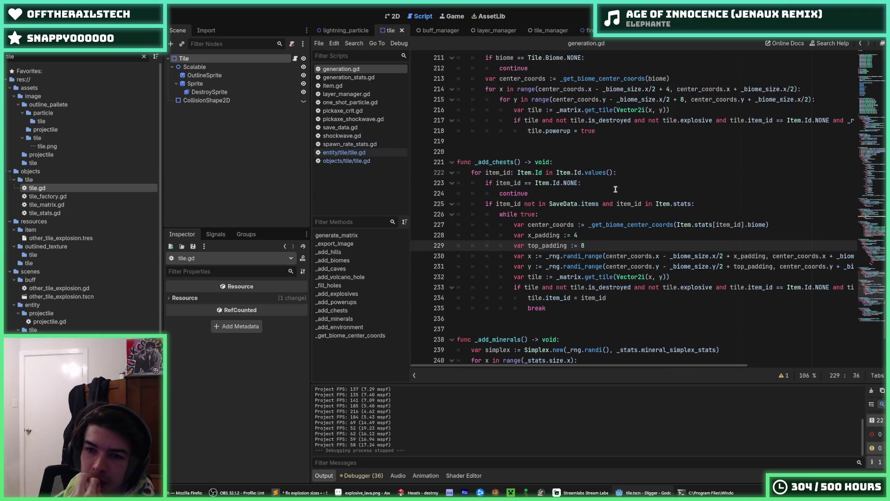
pyautogui.scroll(8, 636, 195)
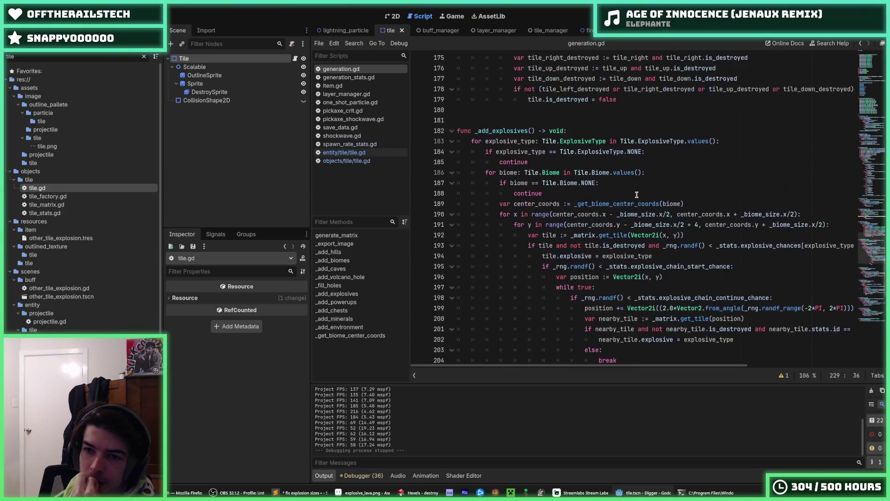
pyautogui.click(669, 215)
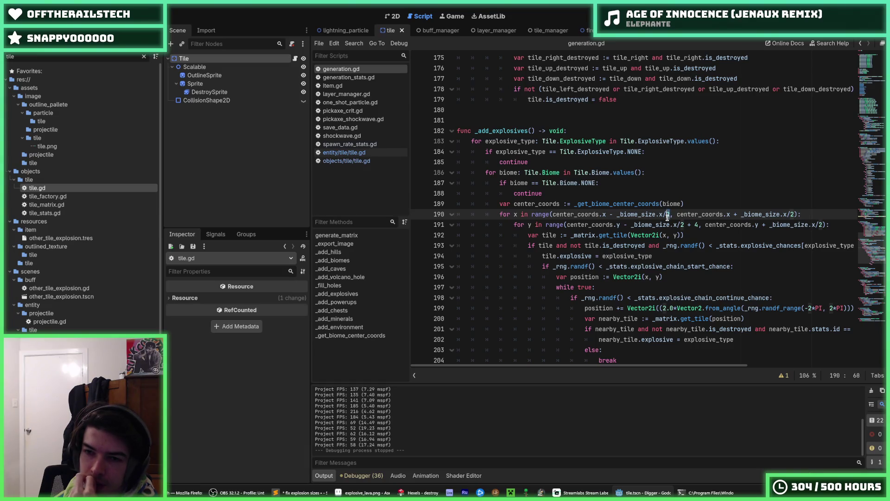
pyautogui.scroll(1, 696, 225)
pyautogui.click(696, 226)
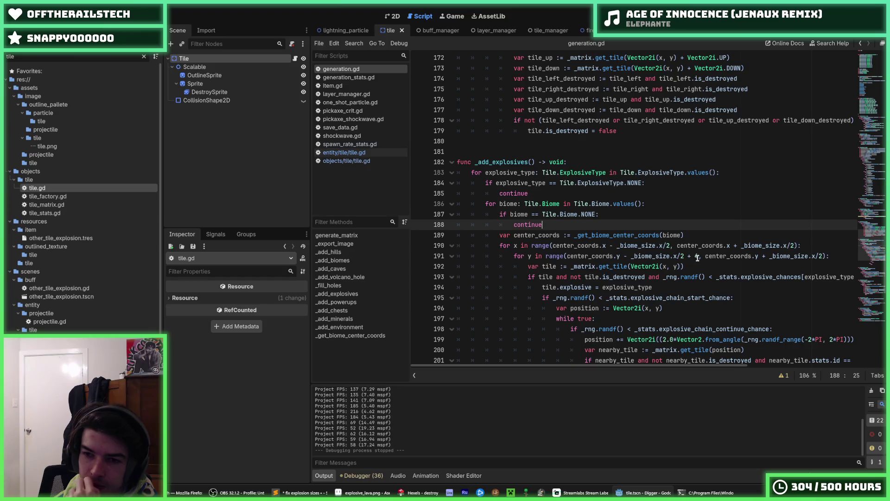
pyautogui.click(696, 256)
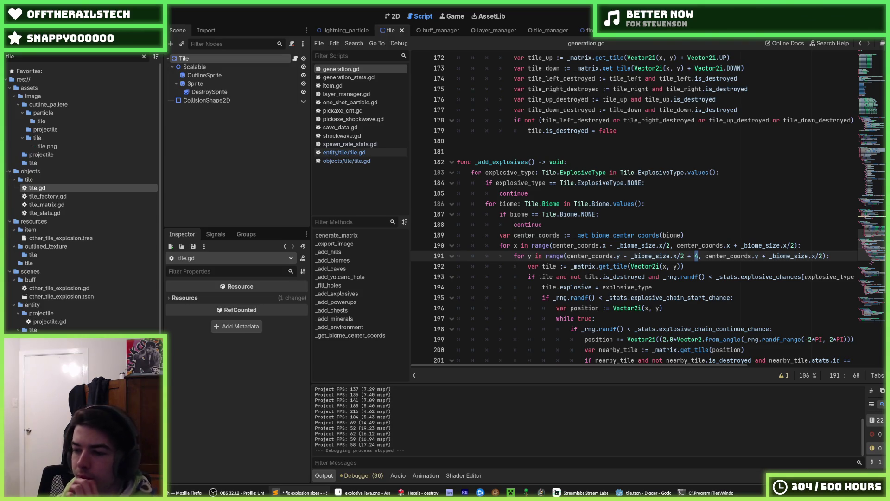
pyautogui.click(710, 226)
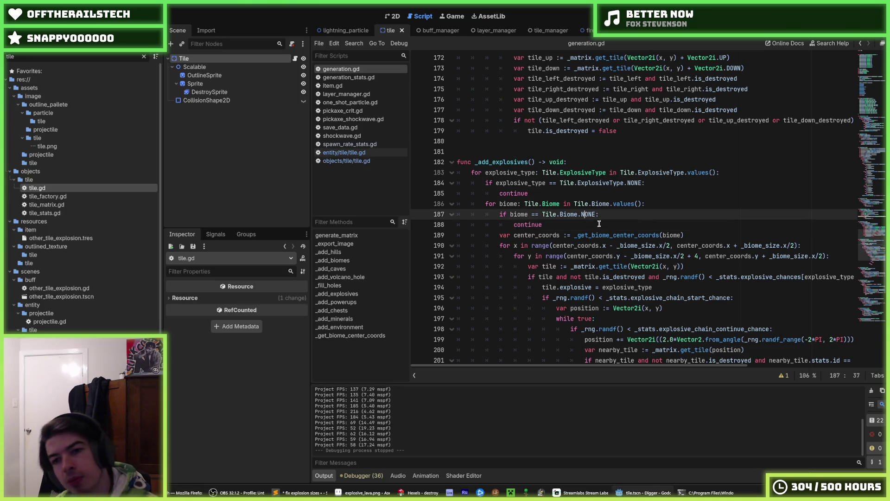
pyautogui.hotkey('ctrl', 's')
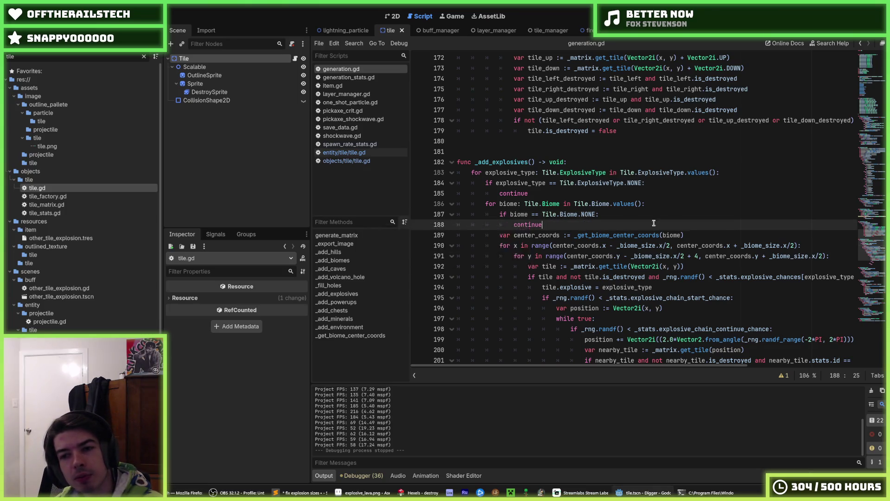
# Check the powerups' center coordinates line and launch the game with Run Project.
pyautogui.scroll(-4, 702, 257)
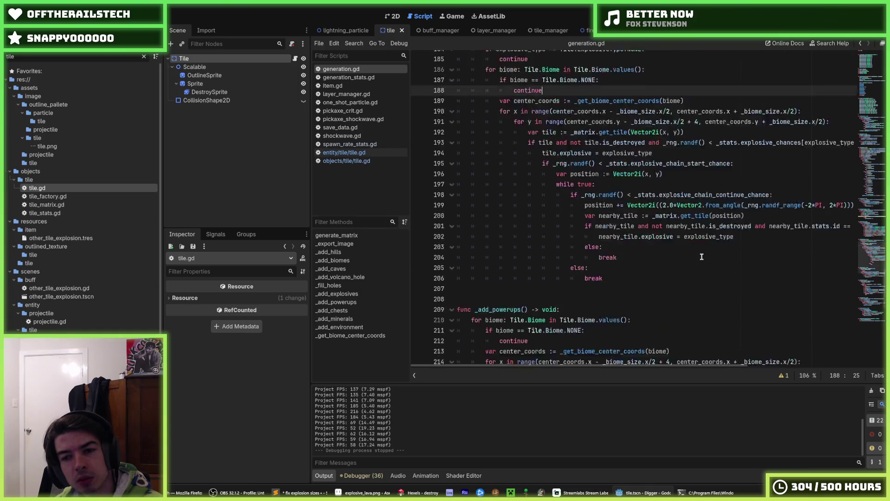
pyautogui.scroll(-4, 702, 256)
pyautogui.click(705, 236)
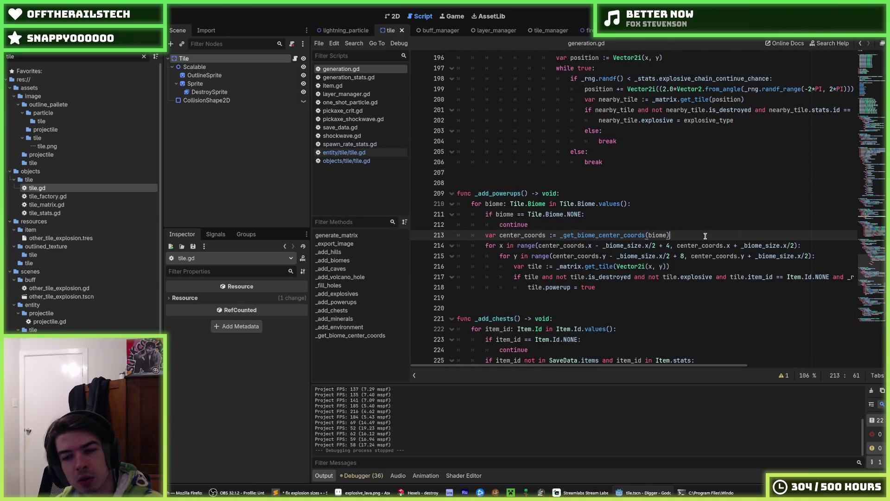
pyautogui.press('Up')
pyautogui.scroll(8, 698, 232)
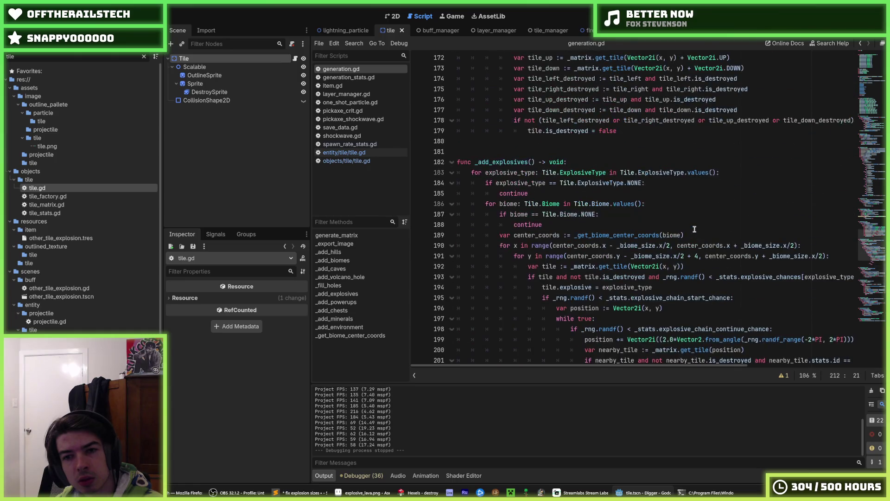
pyautogui.click(694, 230)
pyautogui.click(770, 17)
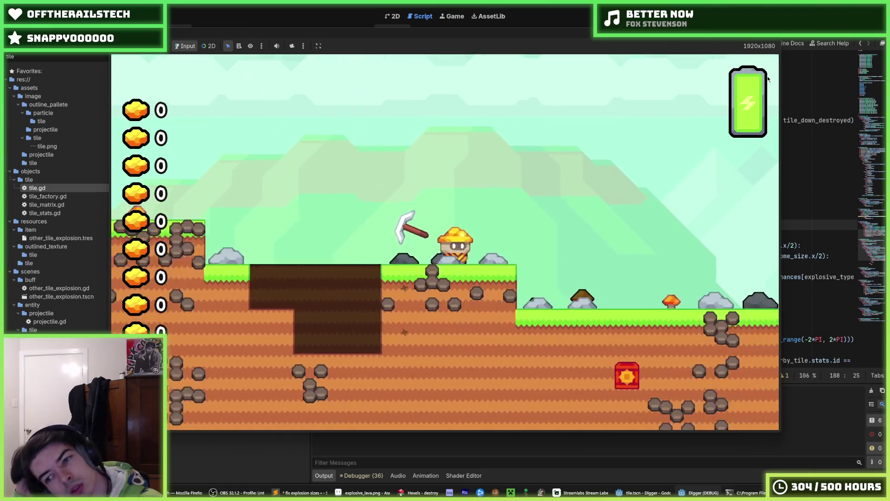
# Walk right, dig down into the TNT block to blast it, and fly out of the crater.
pyautogui.press('Right')
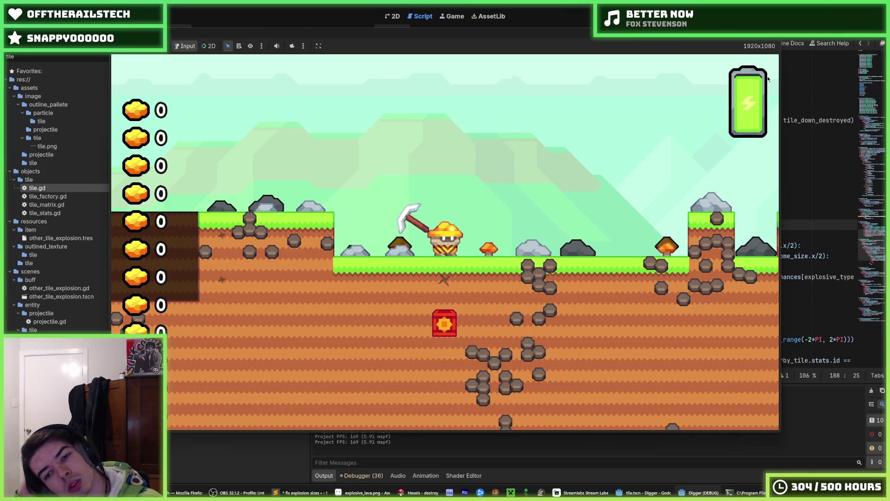
pyautogui.press('Down')
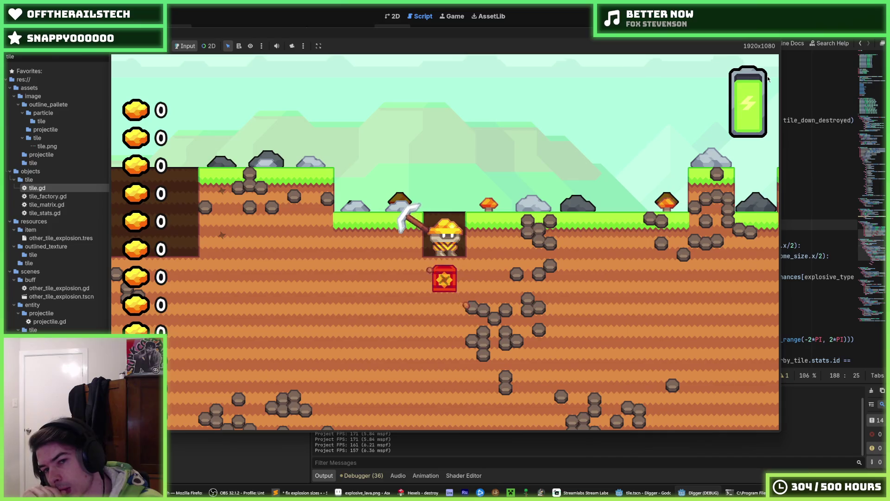
pyautogui.press('Down')
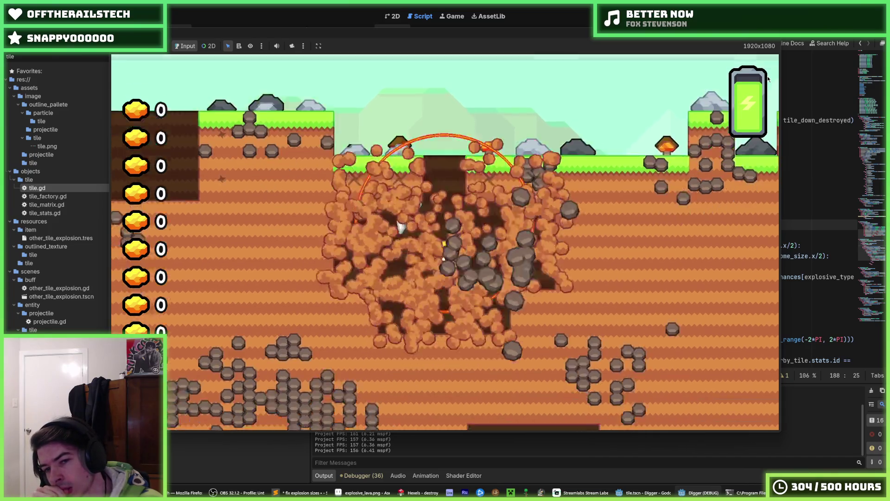
pyautogui.press('Right')
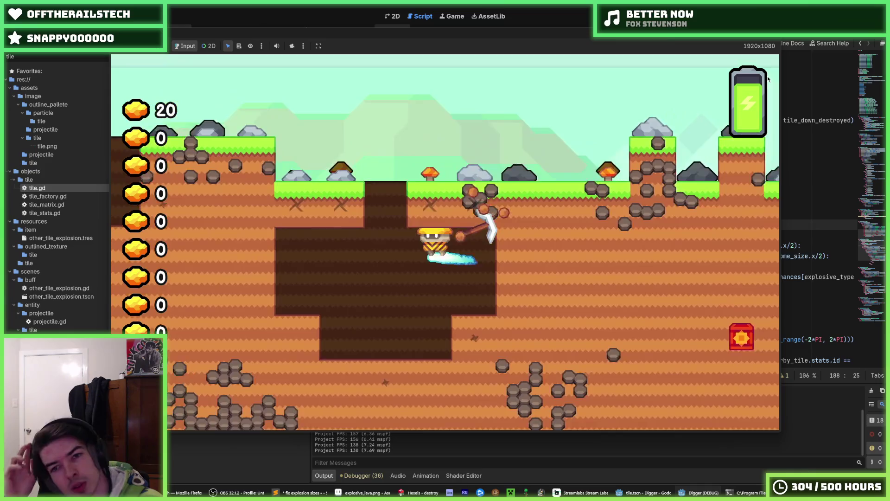
pyautogui.press('Up')
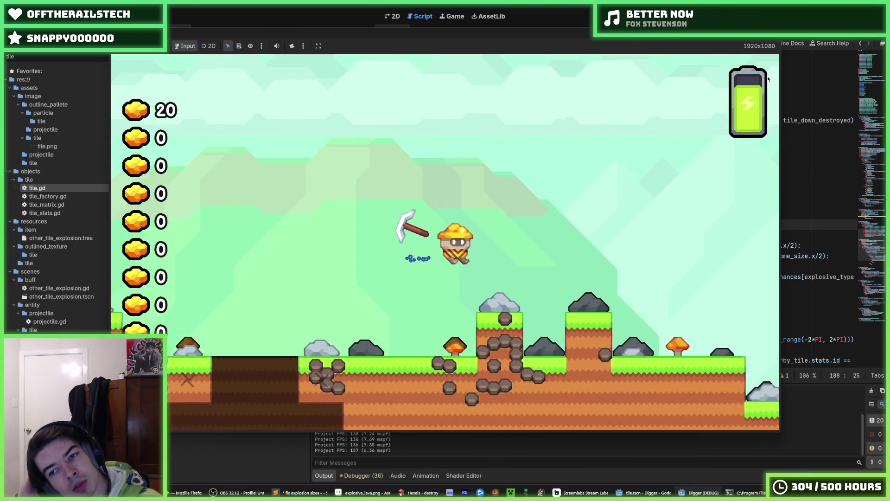
pyautogui.press('Right')
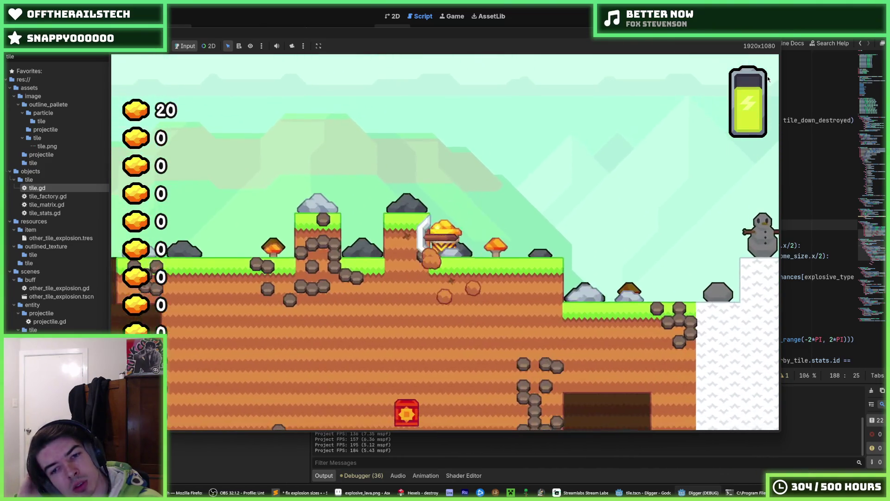
# Dig down several tiles until the upgrade screen shows 61 coins, then start a new run.
pyautogui.press('Down')
pyautogui.press('Right')
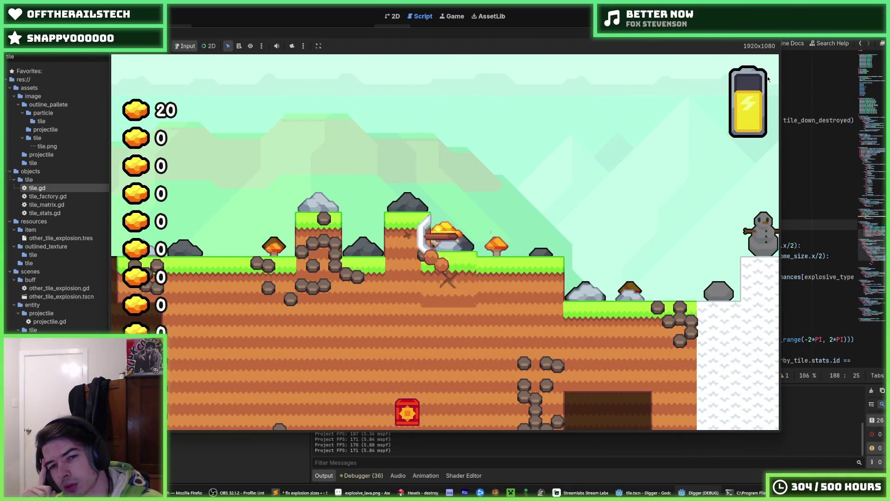
pyautogui.press('Down')
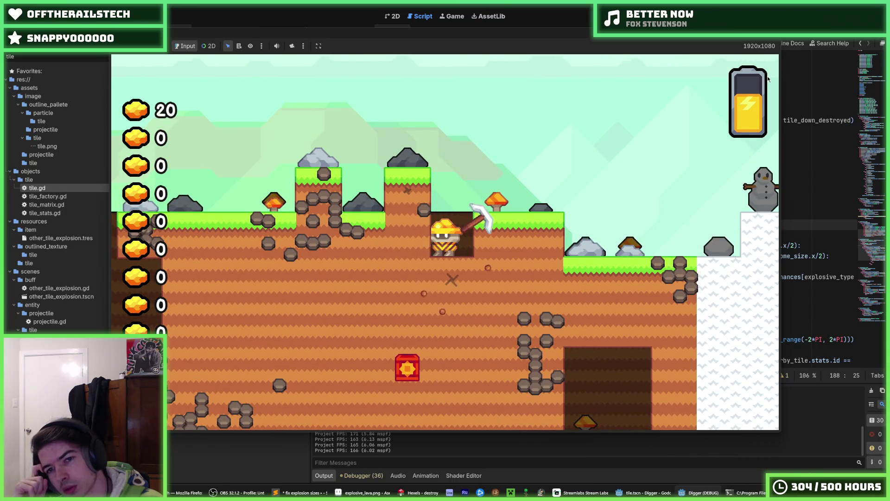
pyautogui.press('Down')
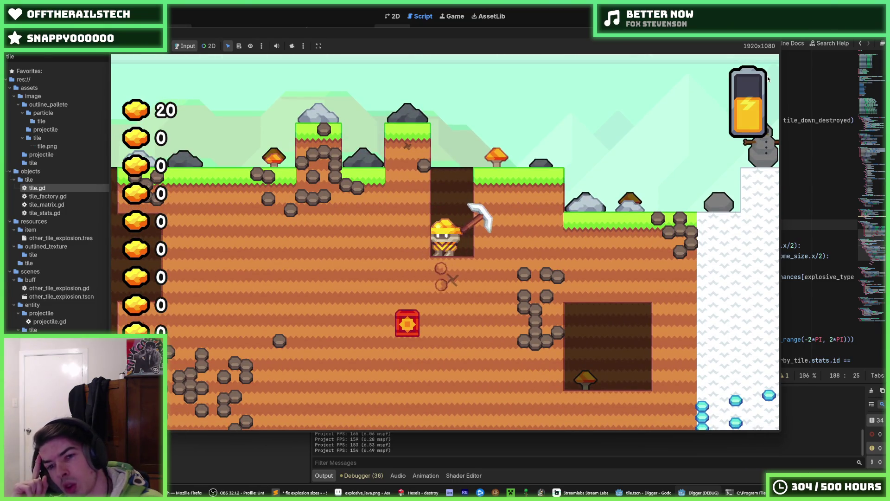
pyautogui.press('Down')
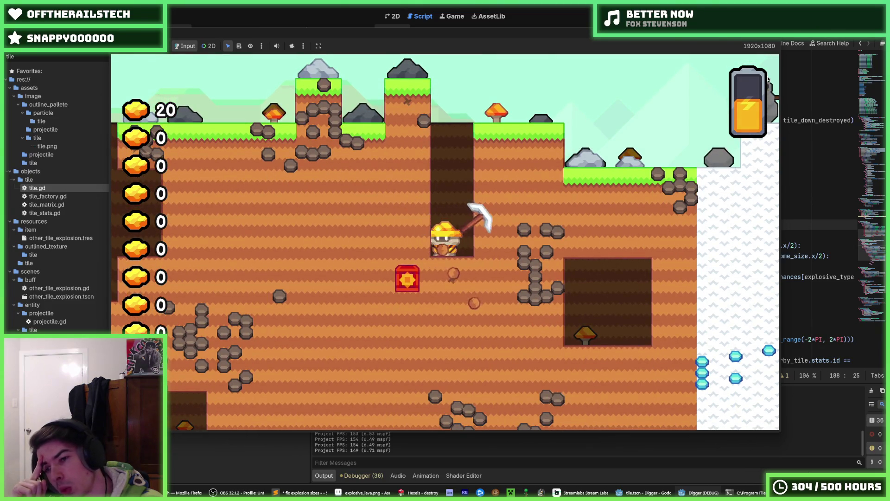
pyautogui.press('Left')
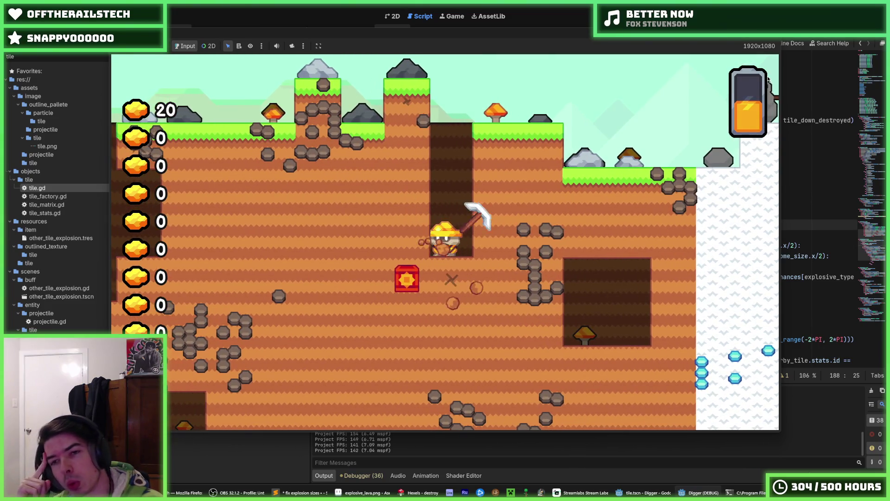
pyautogui.press('Down')
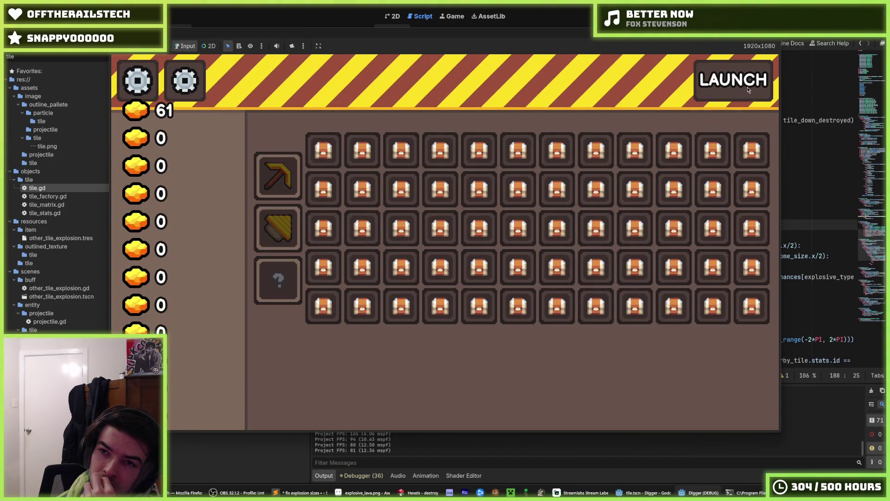
pyautogui.click(748, 90)
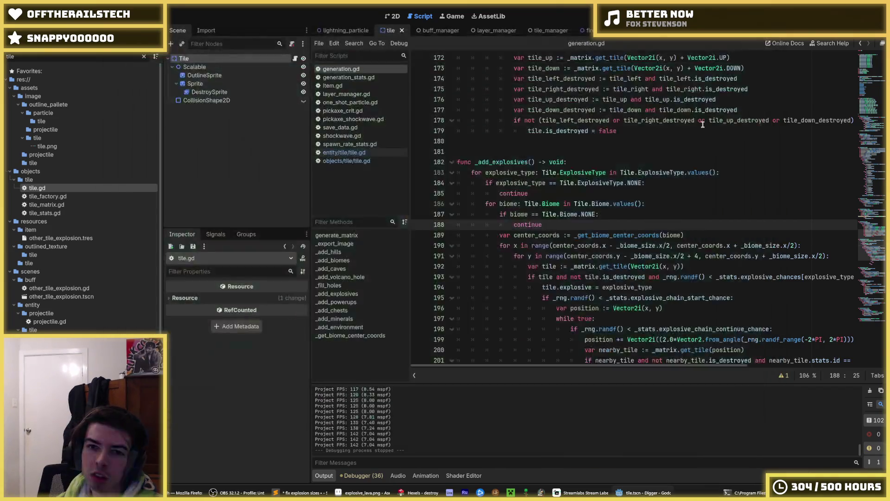
# Stop the Digger test run to return to generation.gd.
pyautogui.click(702, 120)
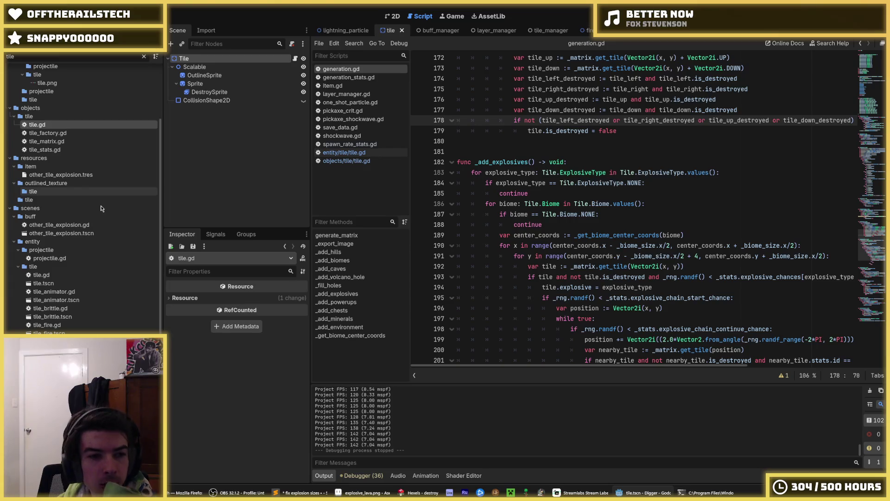
# Select other_tile_explosion.tres among the 'tile' files to view its Tile Explosion properties.
pyautogui.scroll(-3, 61, 320)
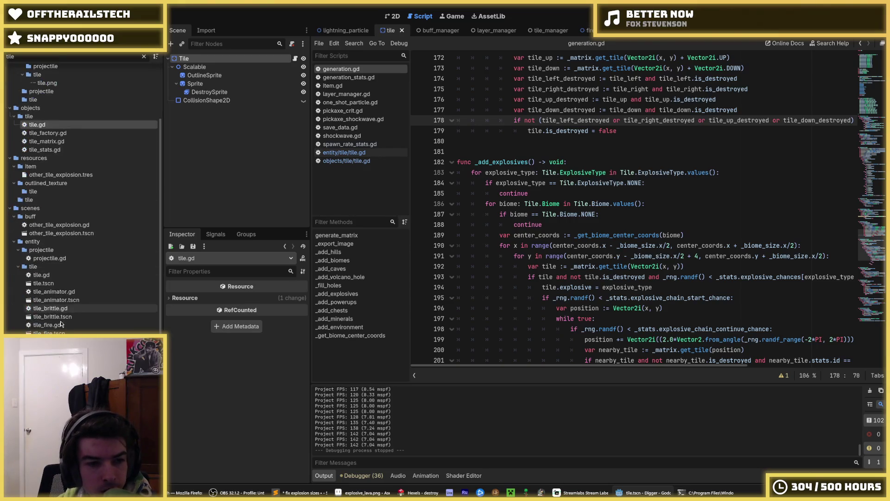
pyautogui.scroll(3, 47, 278)
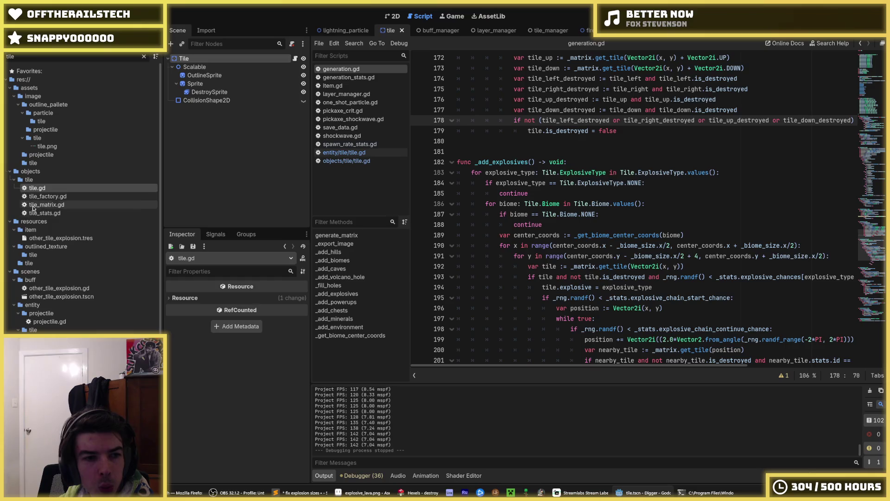
pyautogui.click(46, 238)
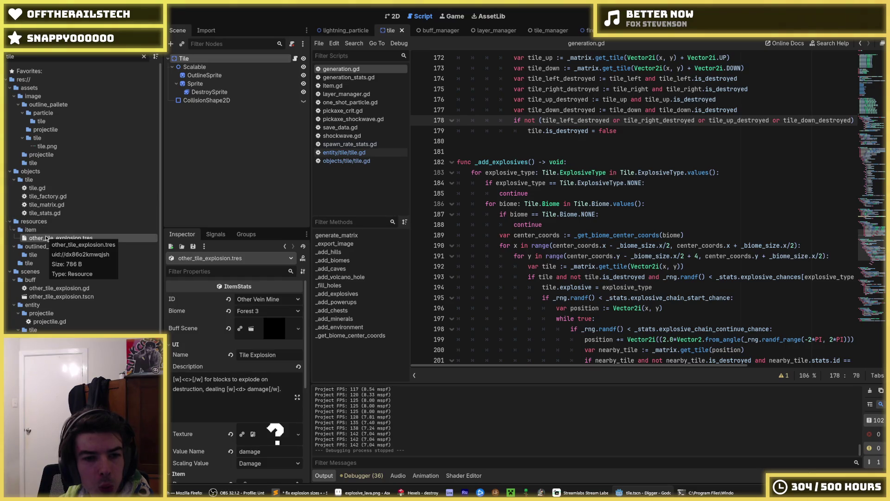
pyautogui.scroll(-3, 44, 260)
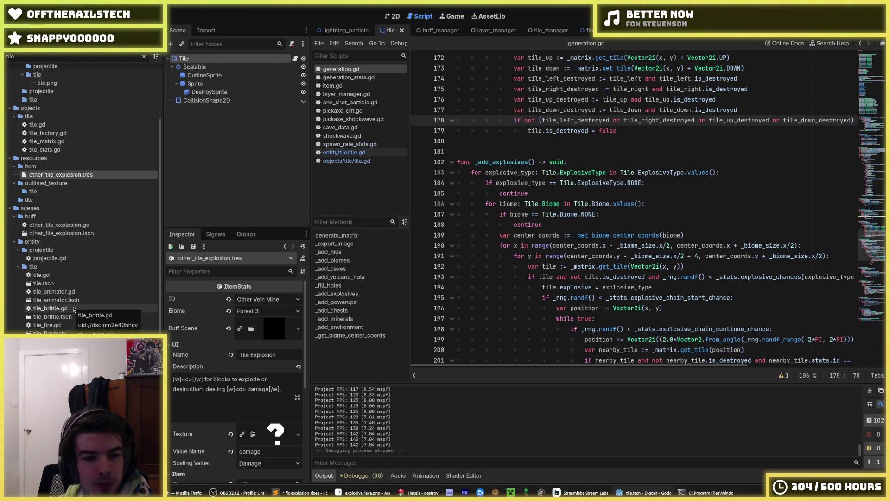
pyautogui.scroll(3, 70, 310)
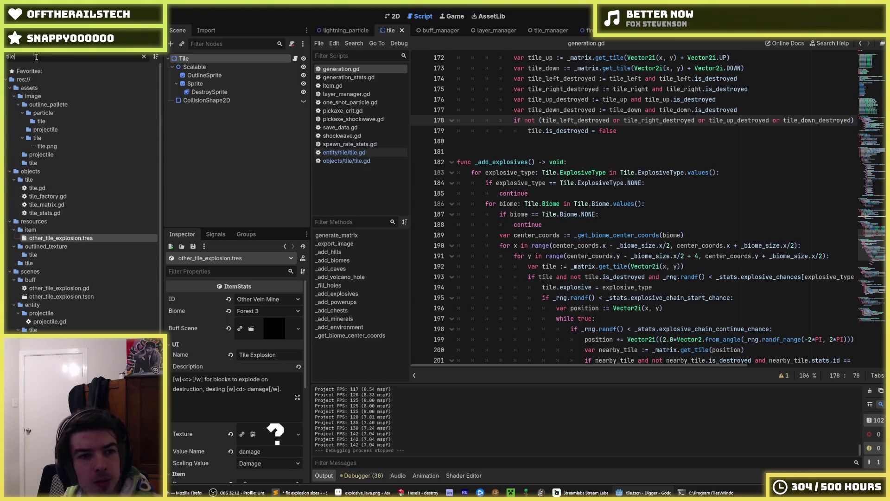
# Filter files by 'cr' and set pickaxe_crit.tres Powerup Damage to 4.
pyautogui.write('c')
pyautogui.press('BackSpace')
pyautogui.press('BackSpace')
pyautogui.press('BackSpace')
pyautogui.write('crit')
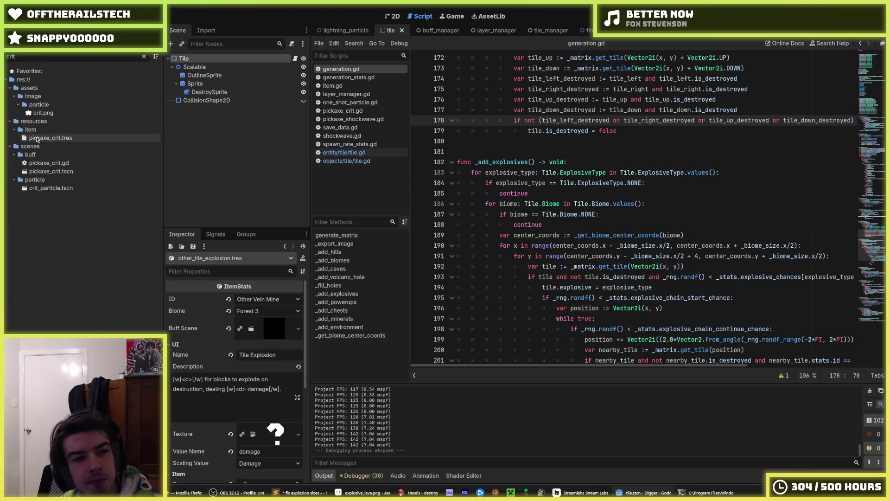
pyautogui.click(51, 138)
pyautogui.scroll(-5, 195, 348)
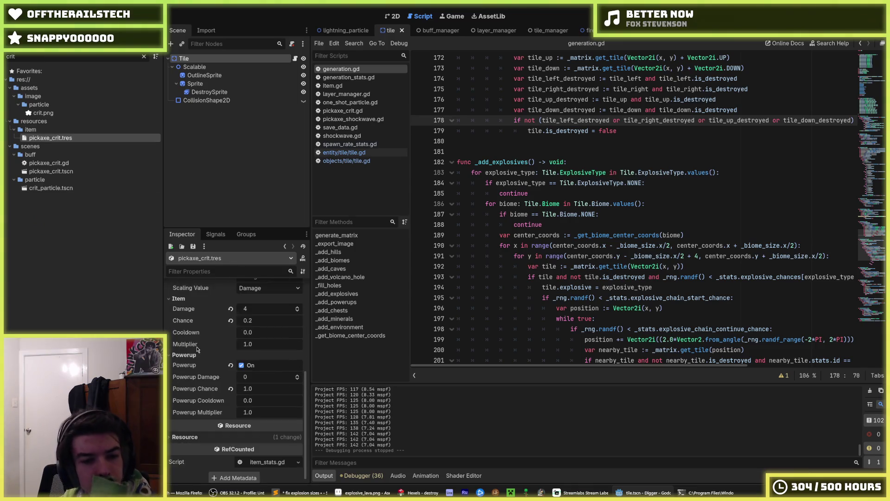
pyautogui.click(253, 380)
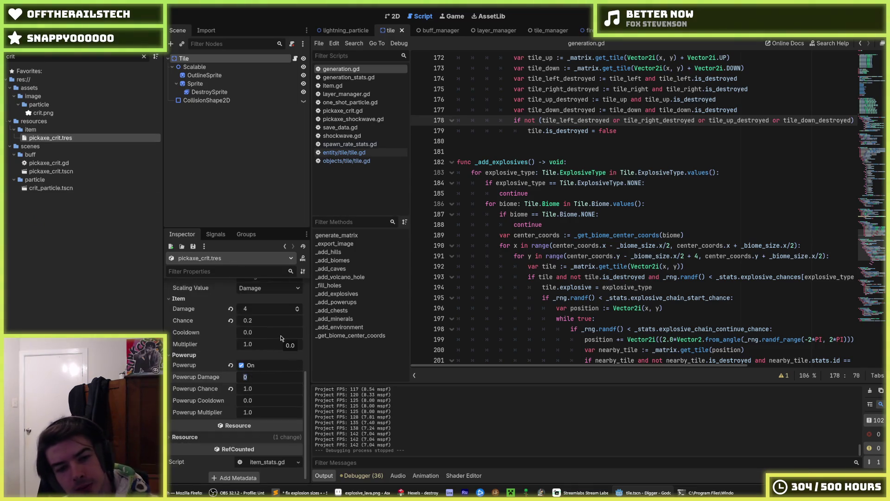
pyautogui.write('4')
pyautogui.press('Return')
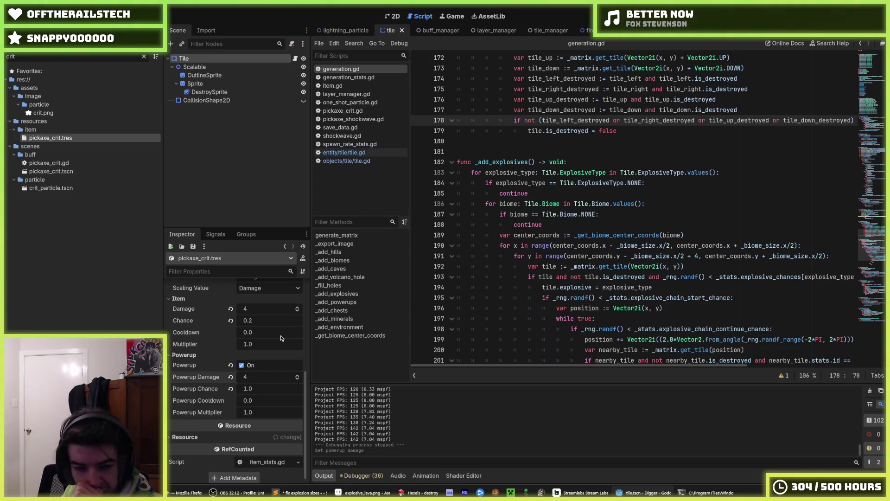
# Save and test-run the game, then return to the editor and stop it.
pyautogui.hotkey('ctrl', 's')
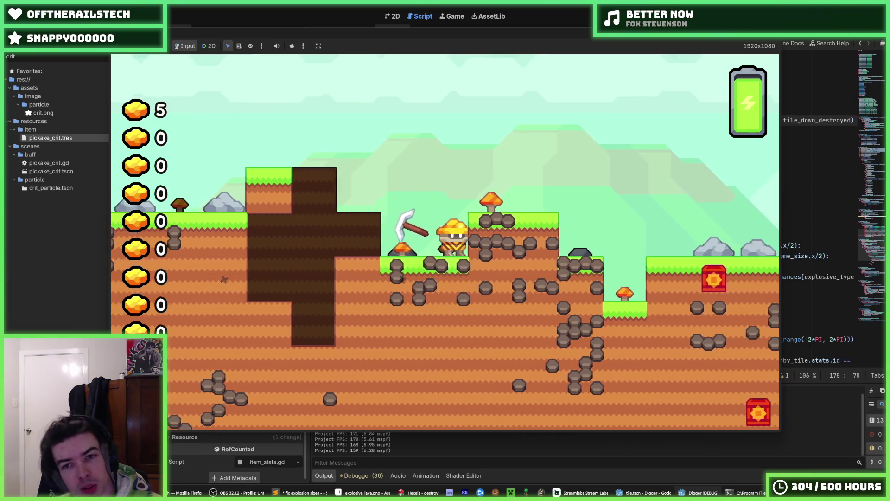
pyautogui.hotkey('alt', 'Tab')
pyautogui.press('F8')
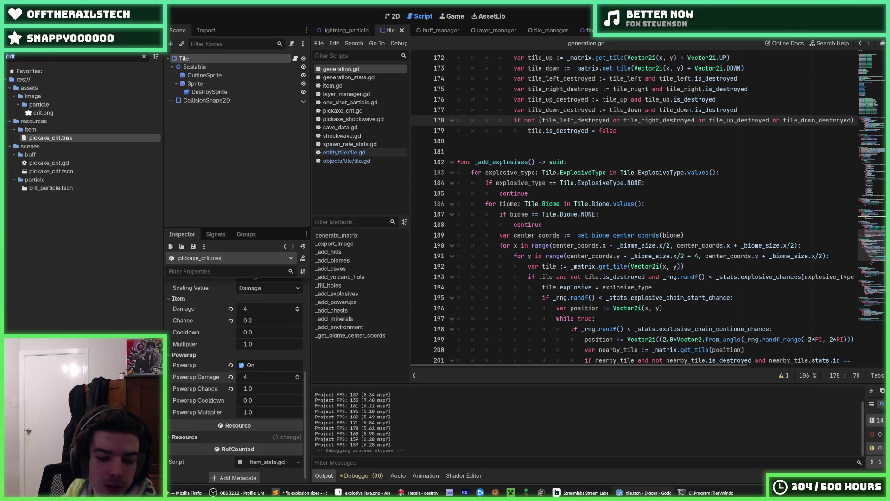
# In grass.tres, remove mineral positions (16, 16), (80, 16), (48, 24) and (112, 24).
pyautogui.write('grass')
pyautogui.click(42, 146)
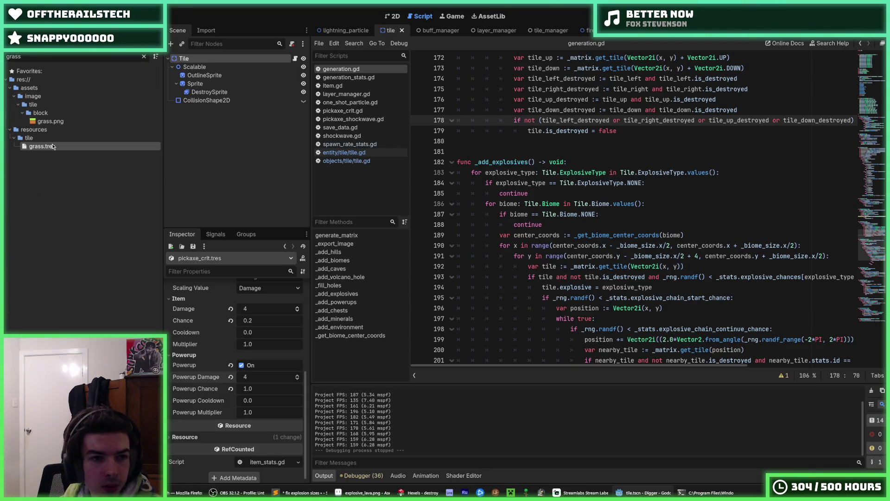
pyautogui.click(260, 409)
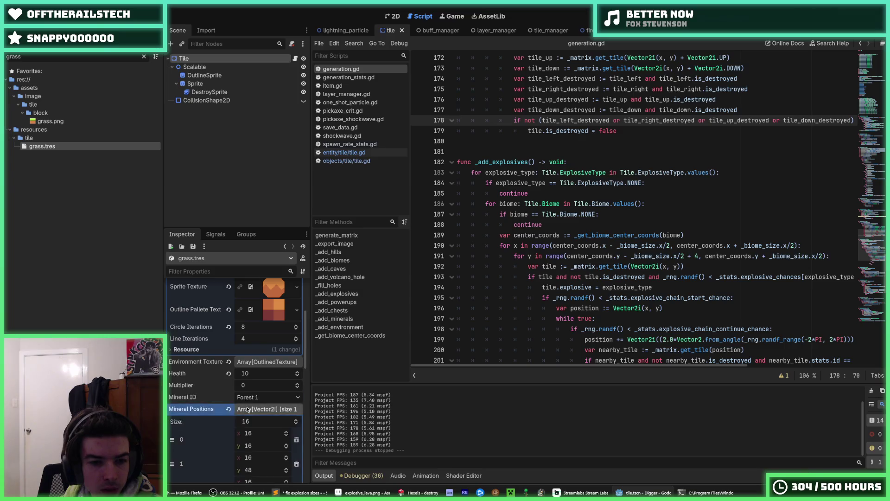
pyautogui.scroll(-3, 227, 375)
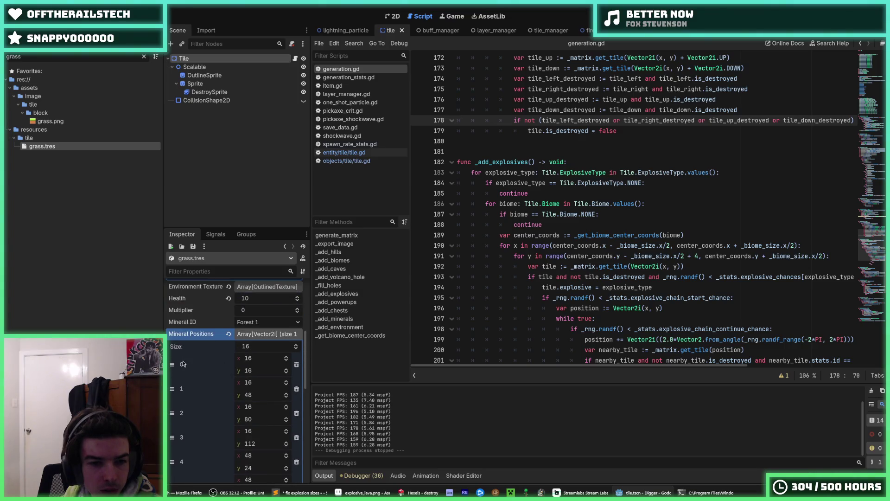
pyautogui.click(298, 364)
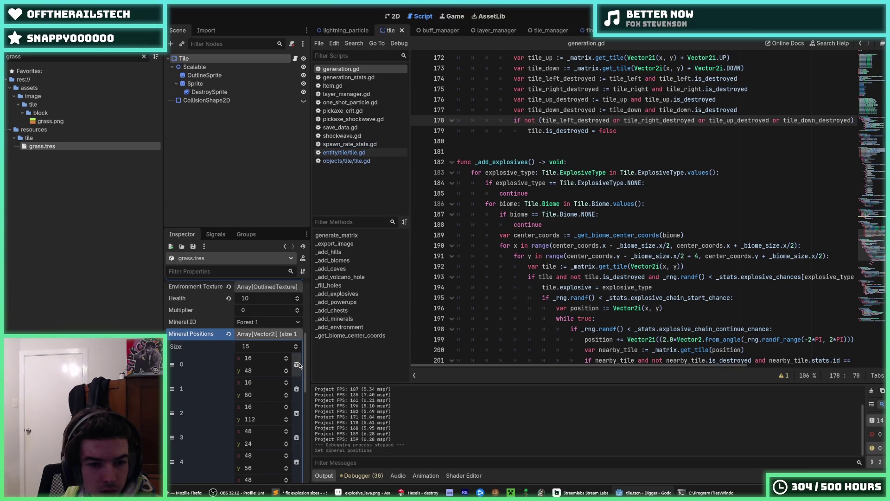
pyautogui.scroll(-2, 299, 366)
pyautogui.scroll(-4, 297, 372)
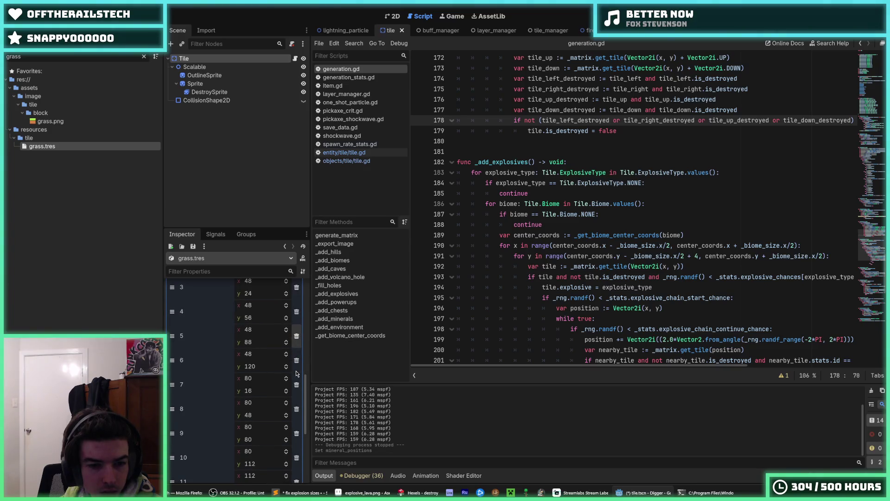
pyautogui.click(296, 386)
pyautogui.click(299, 313)
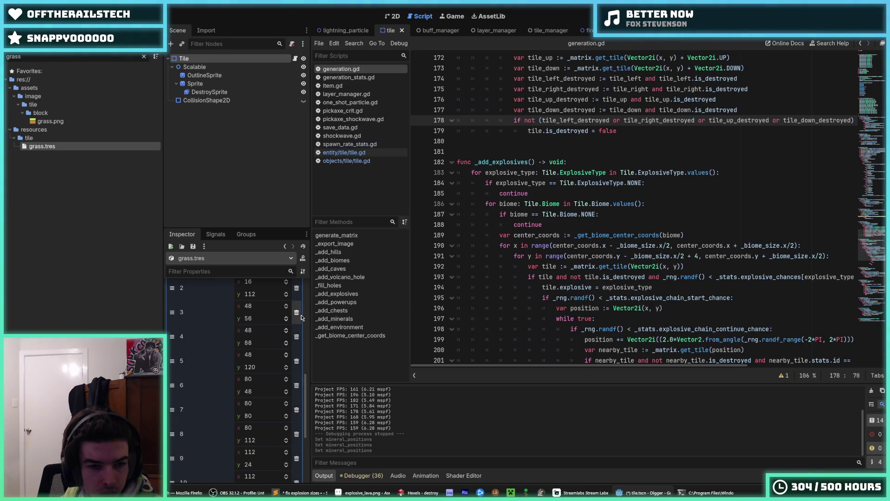
pyautogui.scroll(-4, 295, 363)
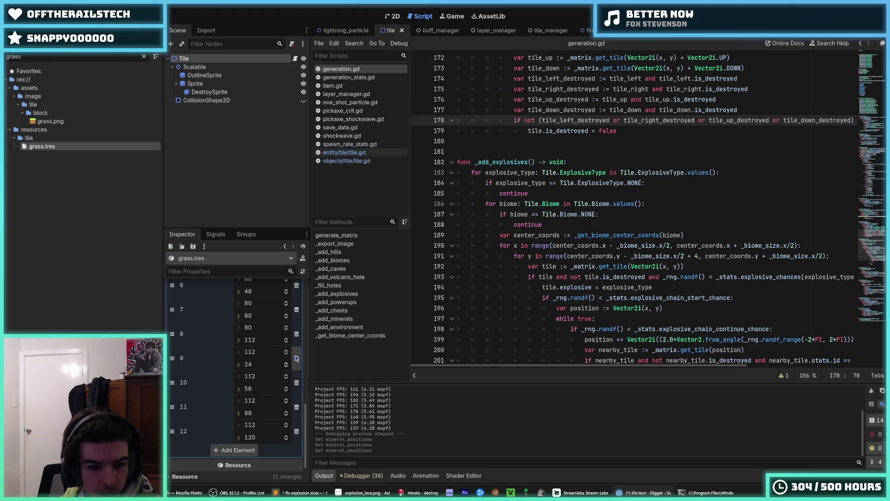
pyautogui.click(296, 358)
pyautogui.scroll(8, 279, 335)
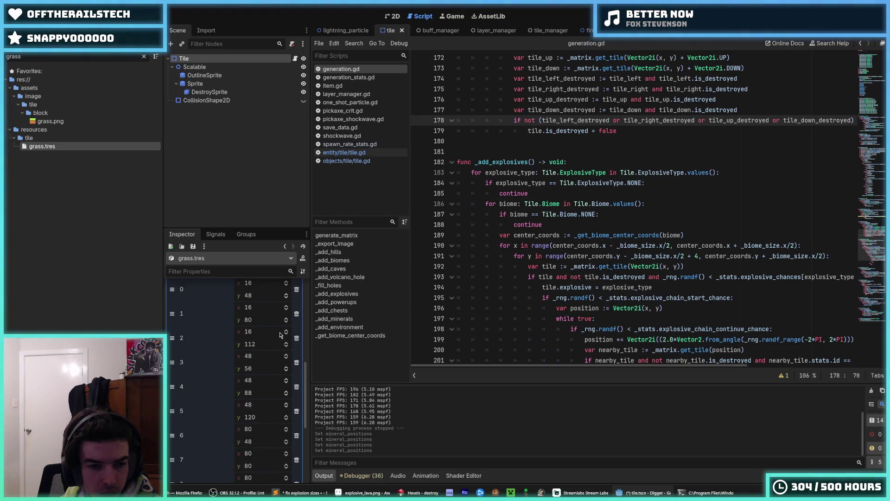
# Test-run the game, then remove positions (48, 56), (112, 56) and (80, 48) and run again.
pyautogui.press('F5')
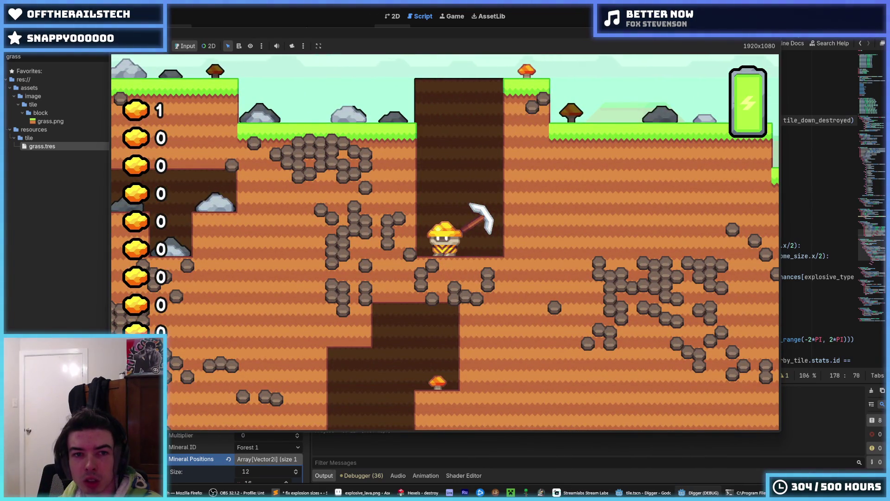
pyautogui.press('F8')
pyautogui.scroll(-5, 213, 324)
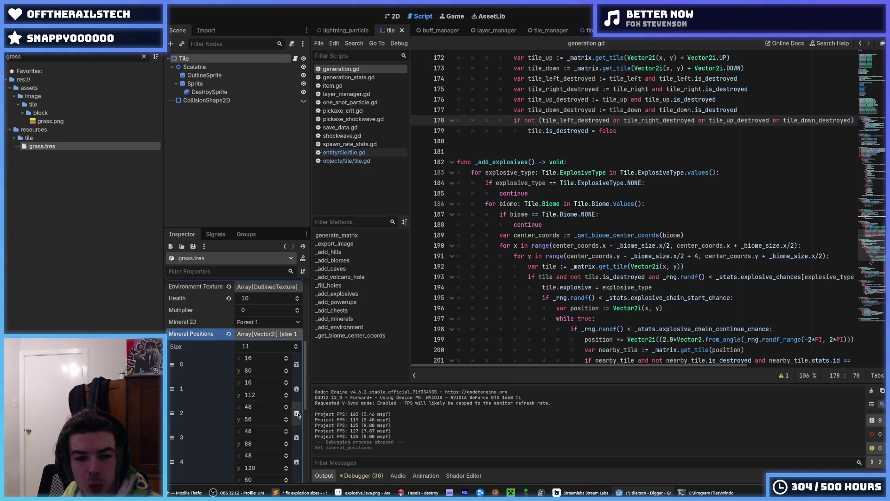
pyautogui.click(297, 413)
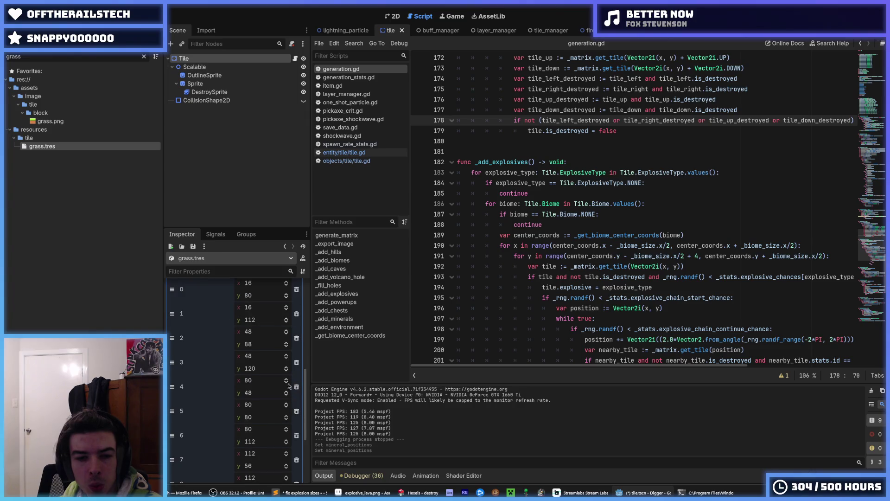
pyautogui.scroll(-3, 296, 360)
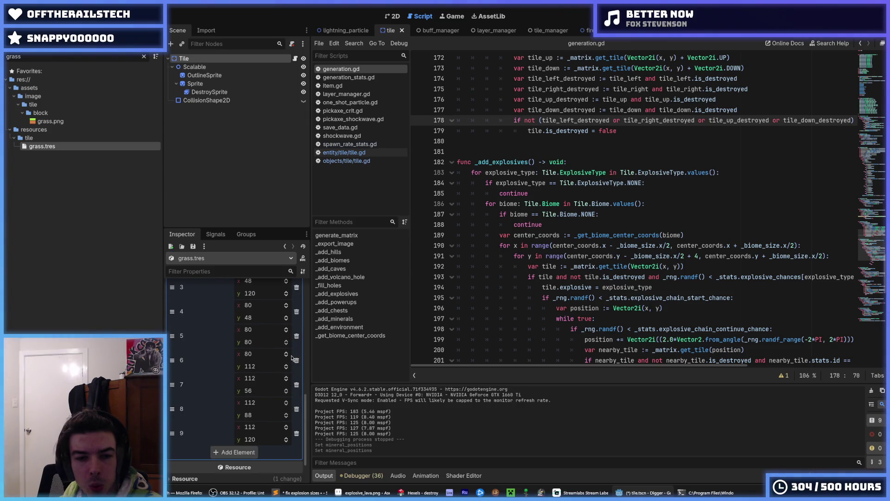
pyautogui.click(297, 385)
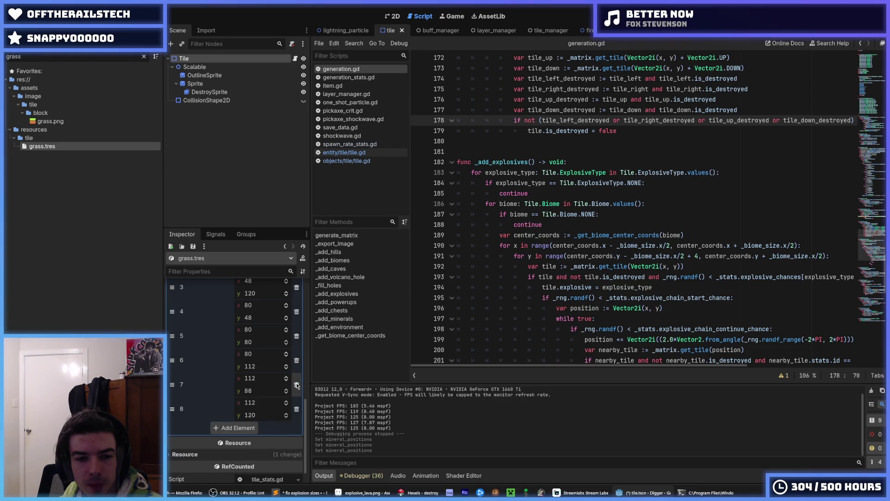
pyautogui.click(297, 337)
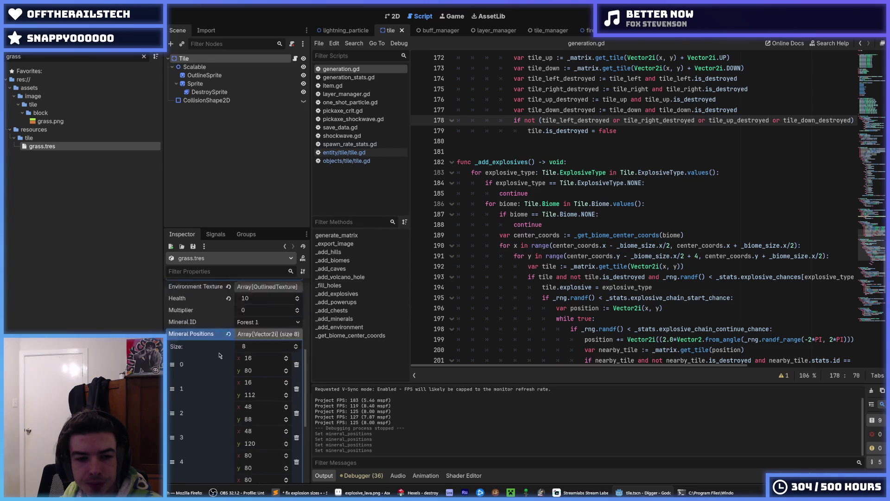
pyautogui.press('F5')
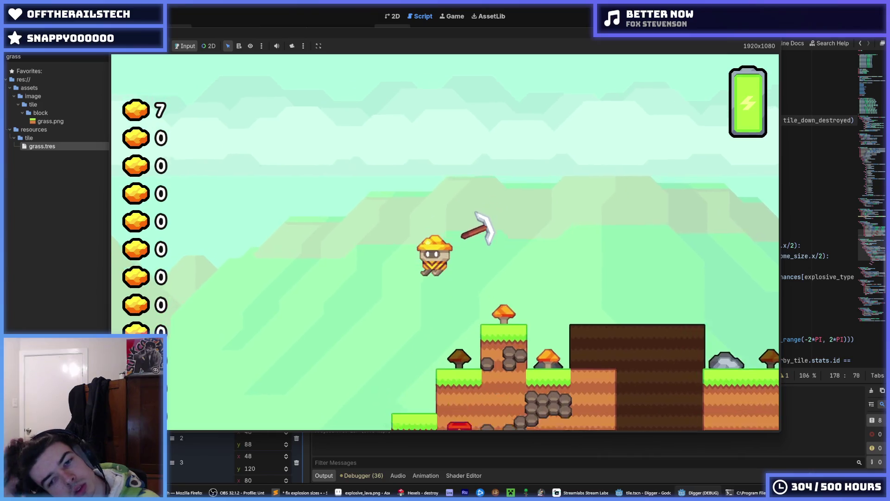
pyautogui.press('Left')
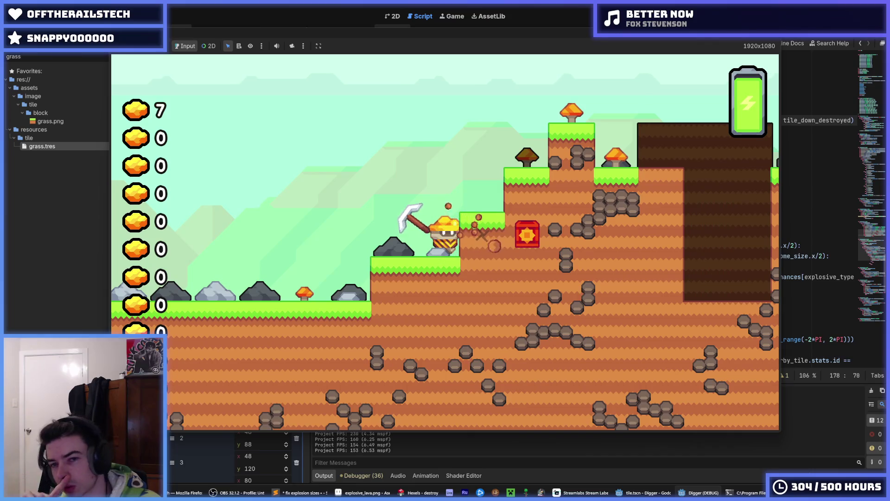
pyautogui.press('Right')
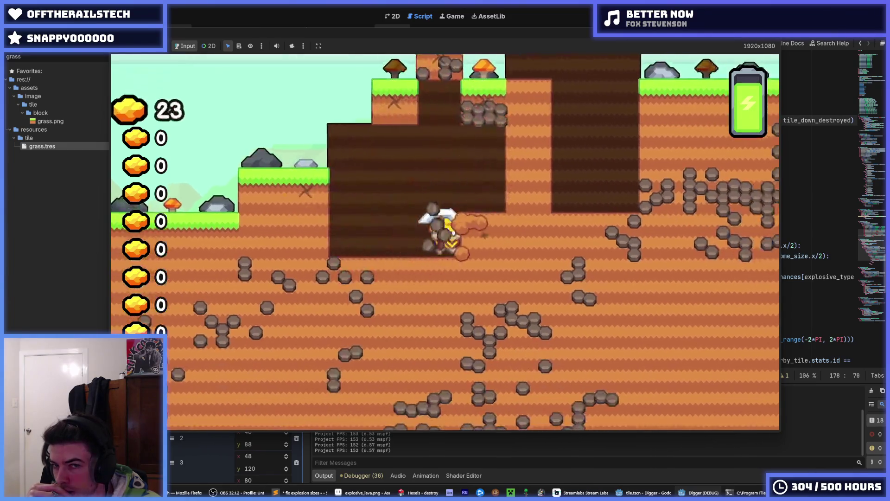
pyautogui.press('Up')
pyautogui.press('Left')
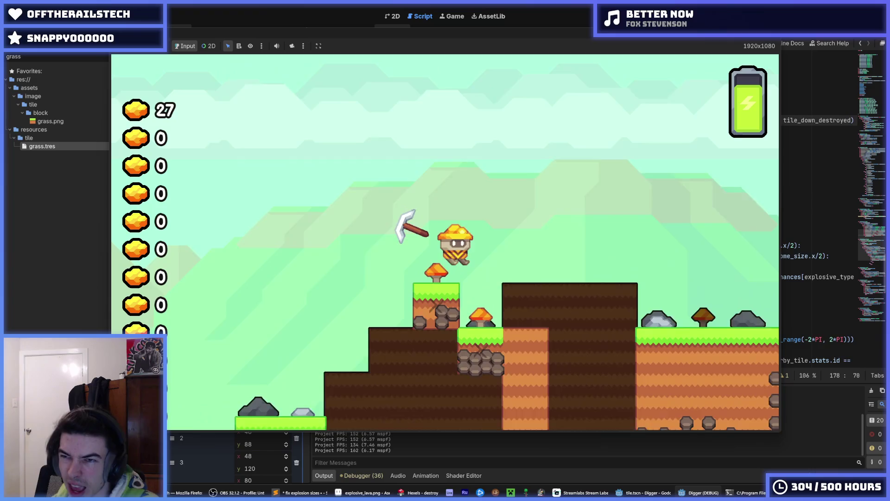
pyautogui.press('F8')
pyautogui.click(723, 172)
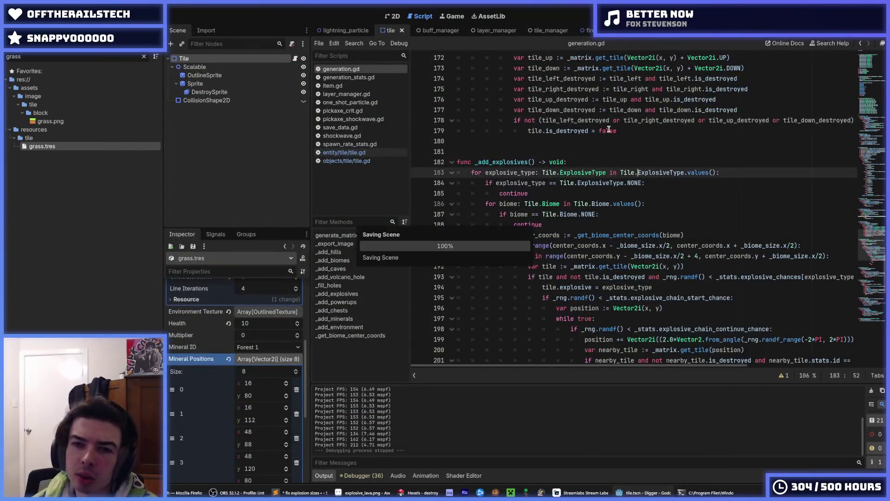
pyautogui.scroll(-9, 598, 125)
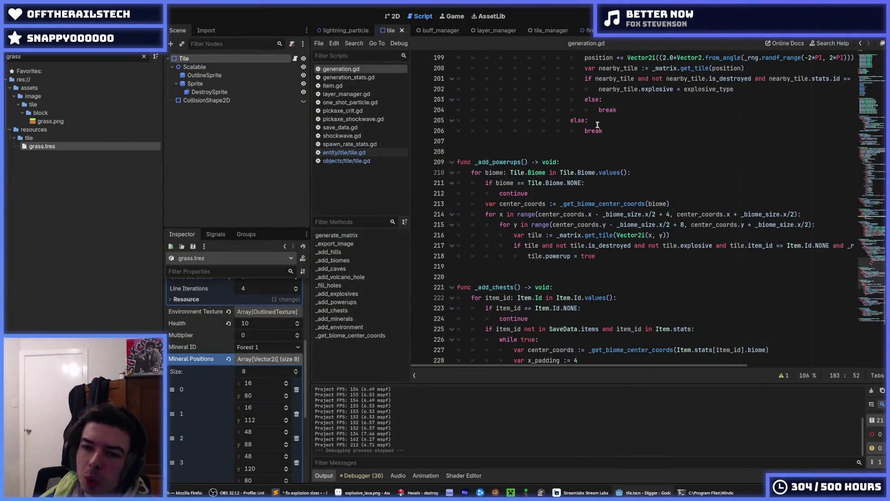
pyautogui.scroll(-1, 598, 125)
pyautogui.click(596, 160)
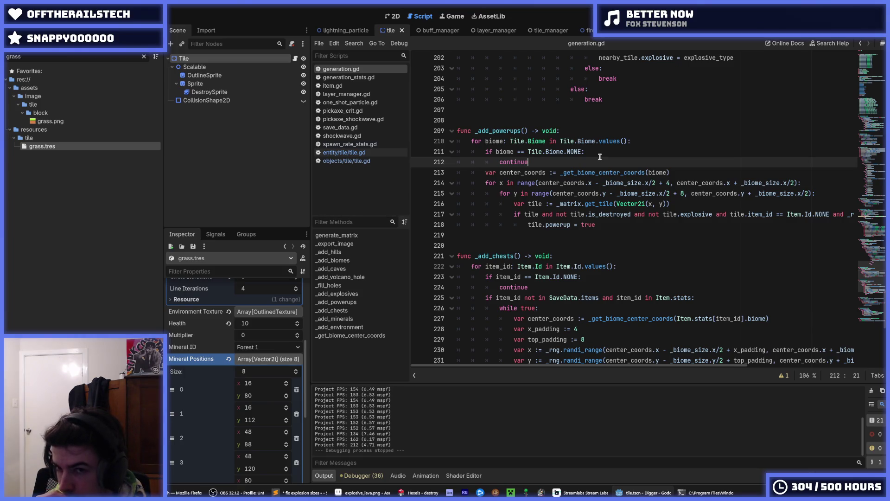
pyautogui.scroll(4, 608, 160)
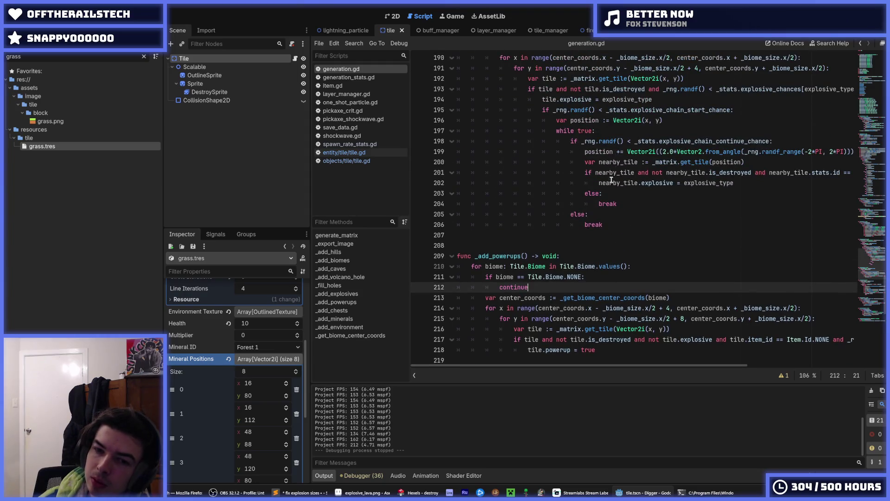
pyautogui.scroll(-1, 612, 177)
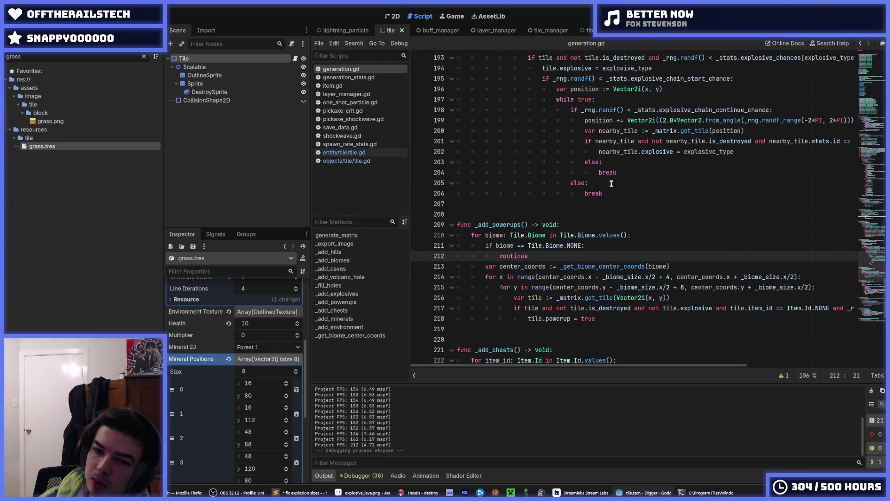
pyautogui.click(551, 287)
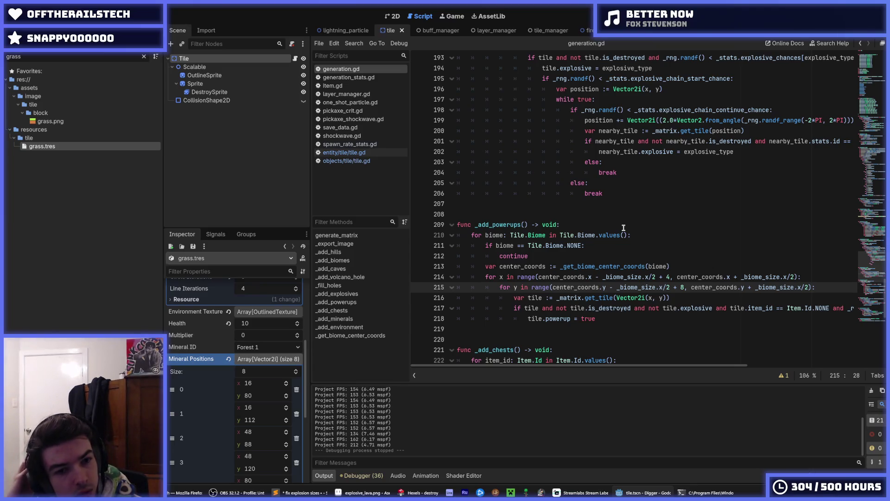
pyautogui.scroll(4, 623, 198)
pyautogui.scroll(3, 623, 197)
pyautogui.scroll(-2, 625, 196)
pyautogui.doubleClick(696, 193)
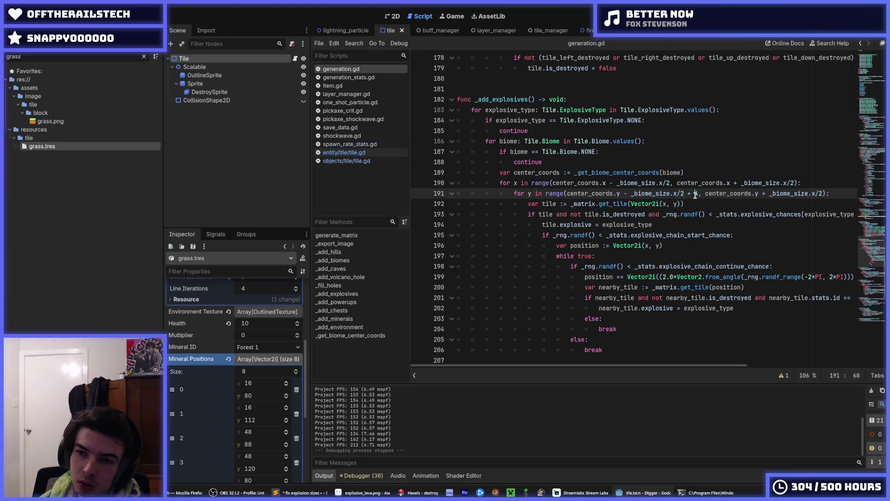
pyautogui.scroll(-7, 695, 195)
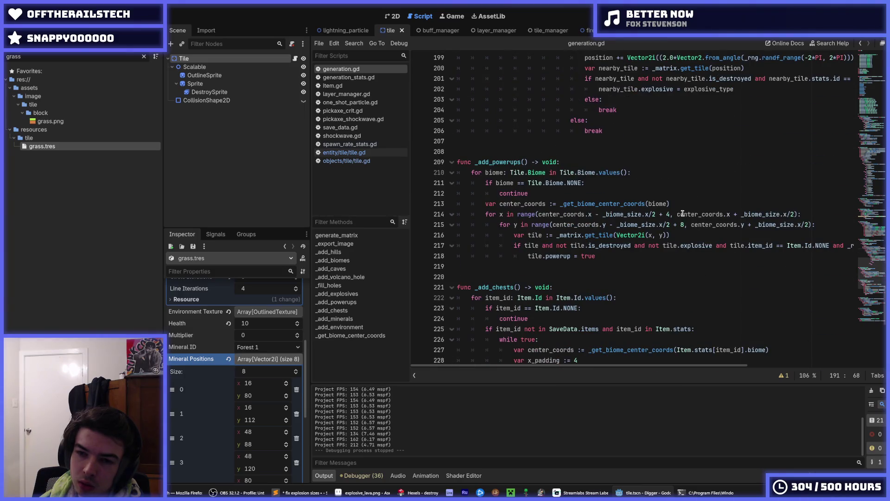
pyautogui.doubleClick(669, 215)
pyautogui.click(683, 225)
pyautogui.click(669, 213)
pyautogui.press('Up')
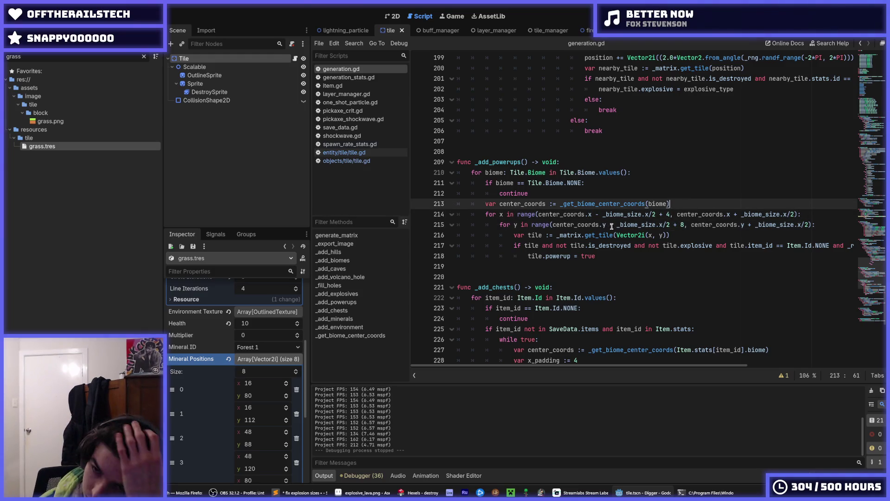
pyautogui.click(616, 225)
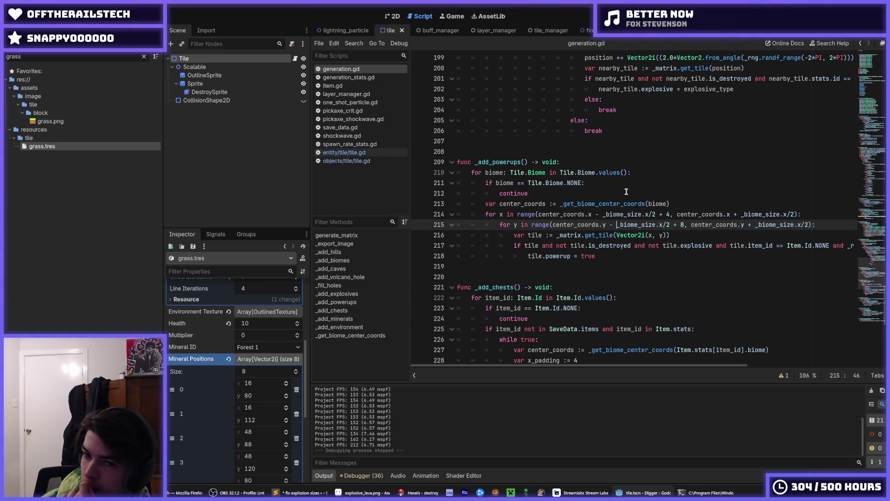
pyautogui.click(552, 225)
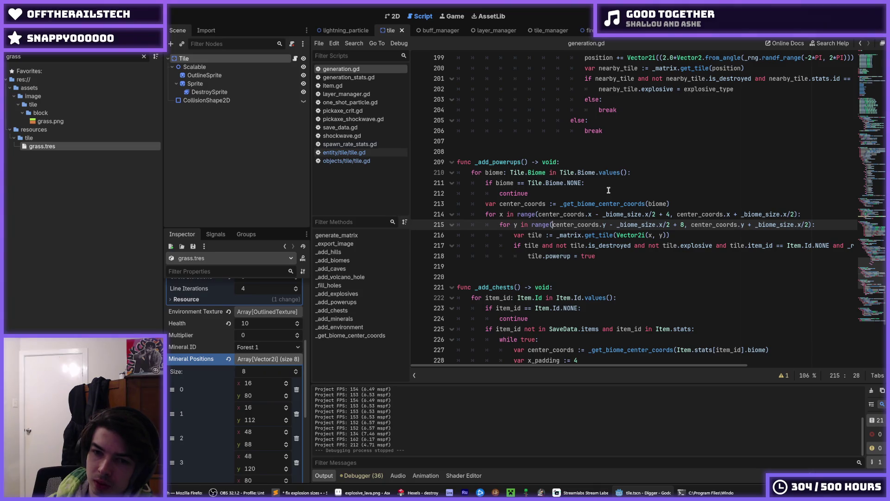
# Wrap line 215's y start in max(..., _stats.ground_y + 16) and save generation.gd.
pyautogui.write('max')
pyautogui.press('Return')
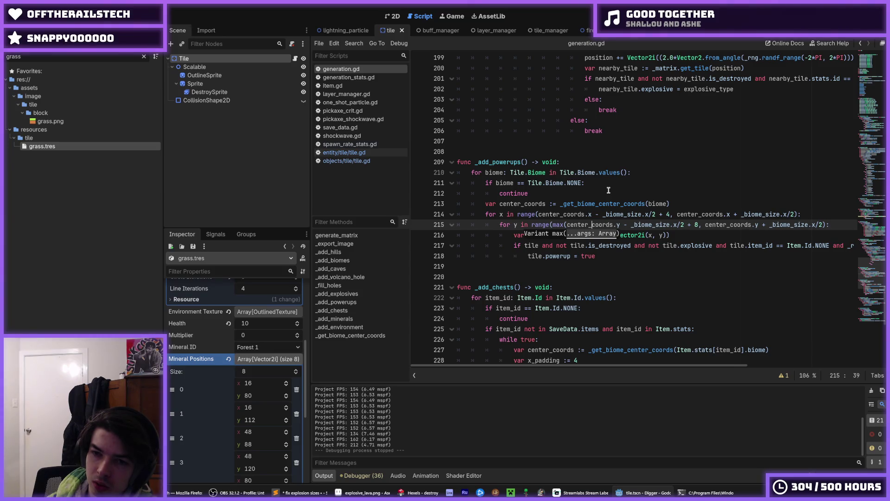
pyautogui.press('Right')
pyautogui.press('Right')
pyautogui.press('Right')
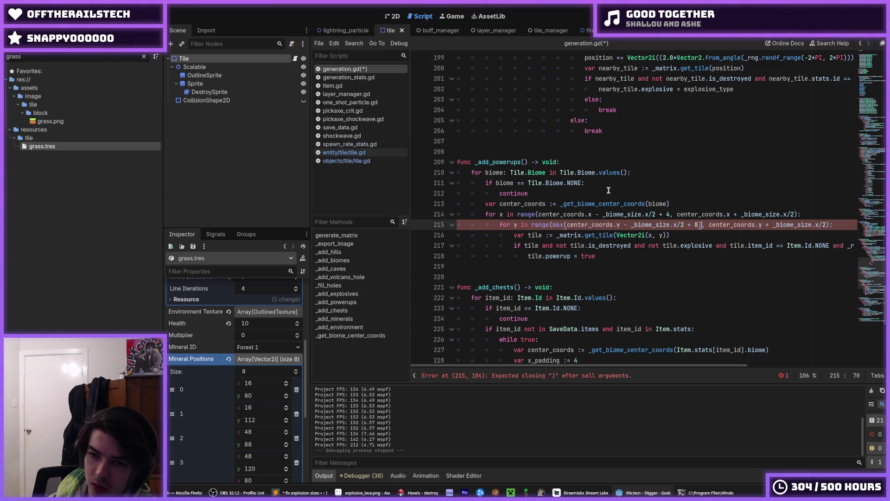
pyautogui.write(')')
pyautogui.press('Left')
pyautogui.write(', _')
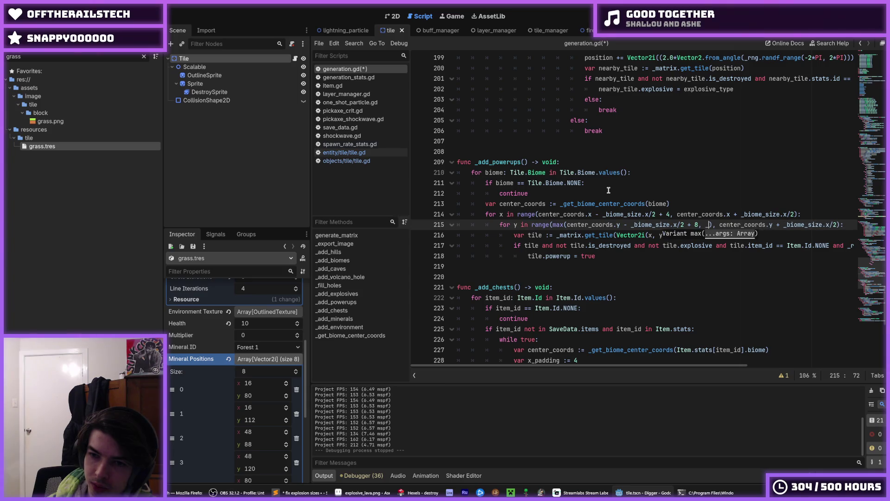
pyautogui.write('stats.groiun')
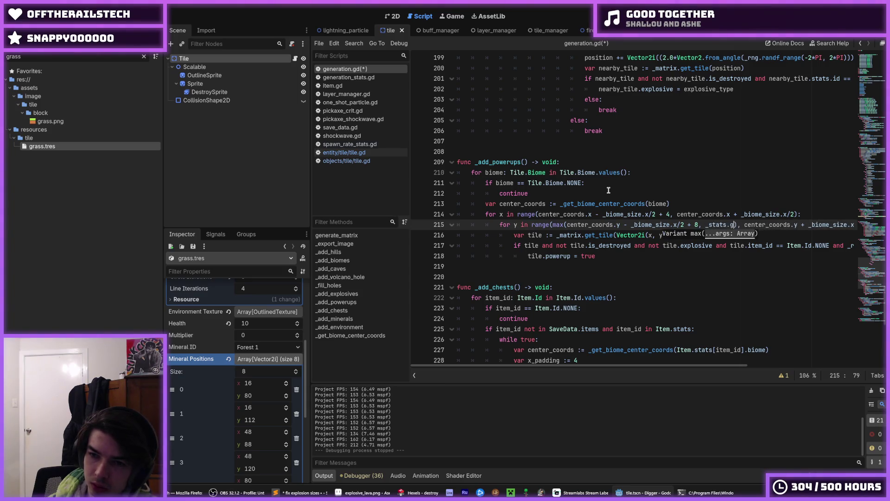
pyautogui.press('BackSpace')
pyautogui.press('BackSpace')
pyautogui.press('BackSpace')
pyautogui.write('und_y ')
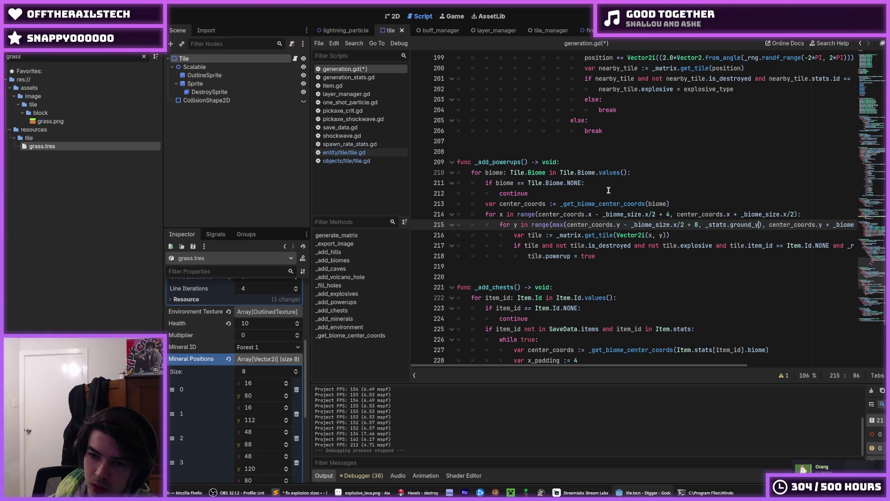
pyautogui.write('+ 16')
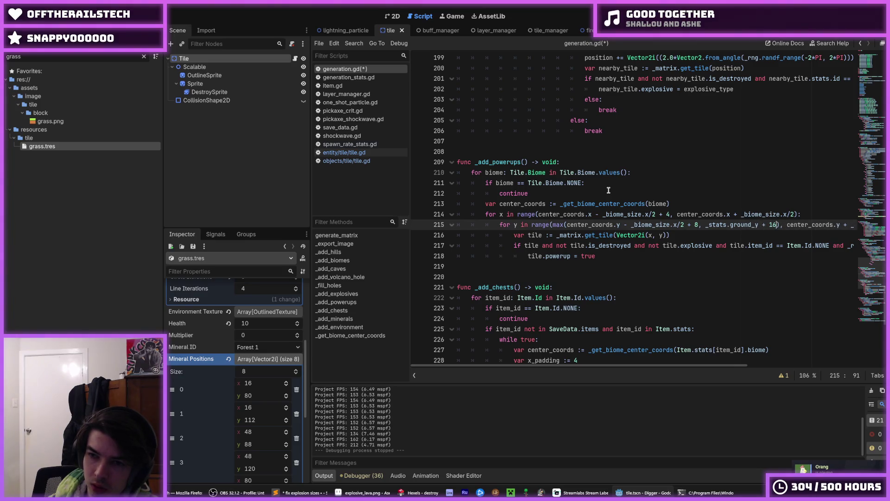
pyautogui.hotkey('ctrl', 's')
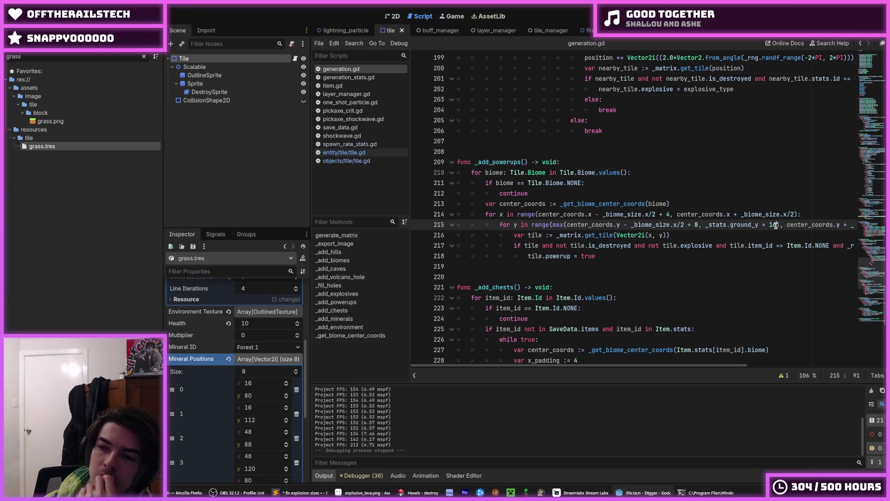
# Copy that bound into line 191 as max(..., _stats.ground_y + 8) and save.
pyautogui.moveTo(778, 225); pyautogui.dragTo(700, 227)
pyautogui.rightClick(700, 229)
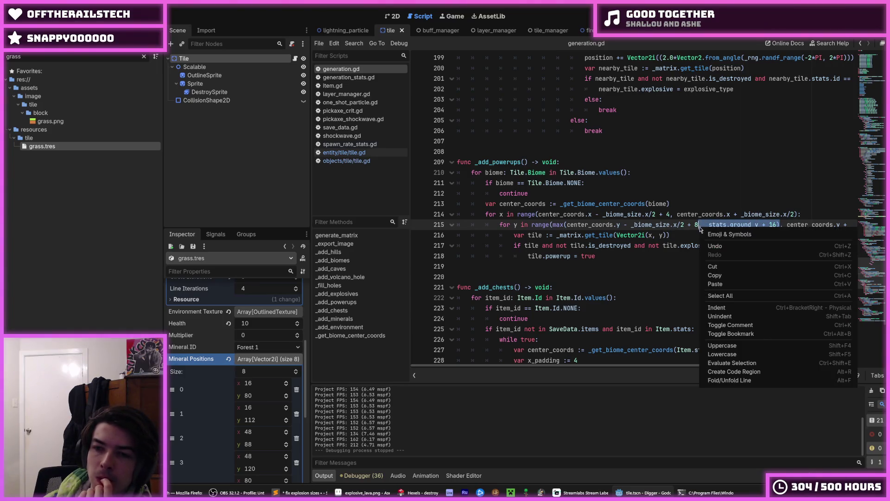
pyautogui.click(723, 275)
pyautogui.scroll(6, 730, 264)
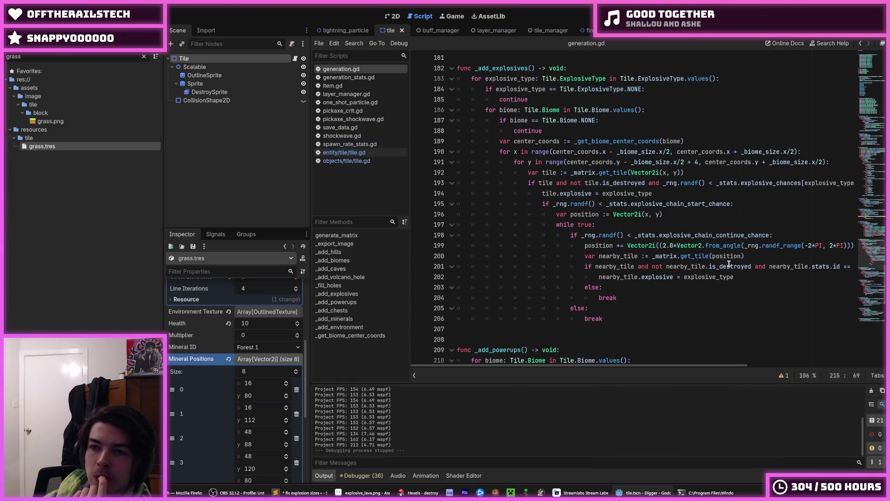
pyautogui.click(700, 163)
pyautogui.scroll(-1, 673, 163)
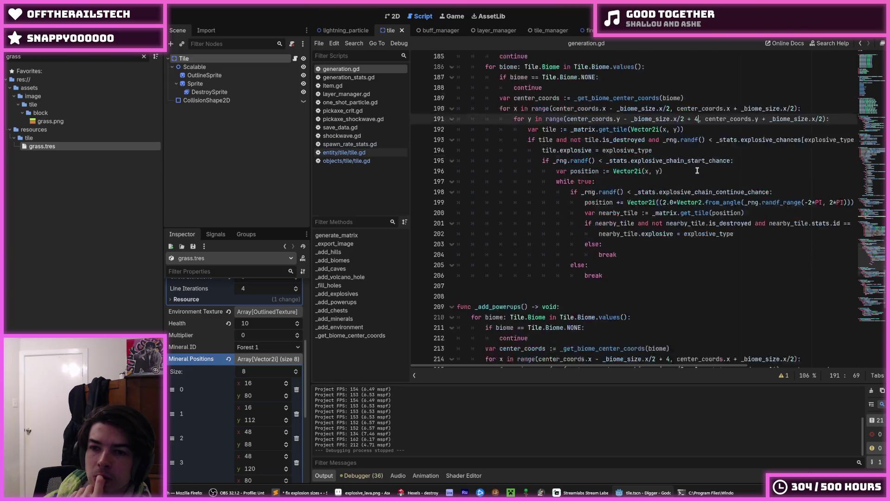
pyautogui.scroll(1, 603, 165)
pyautogui.click(566, 162)
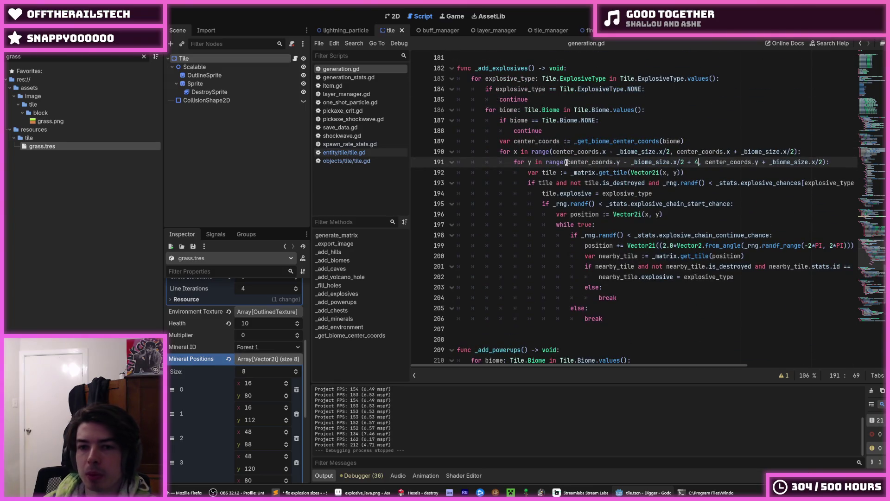
pyautogui.write(', _stats.ground_y + 16)')
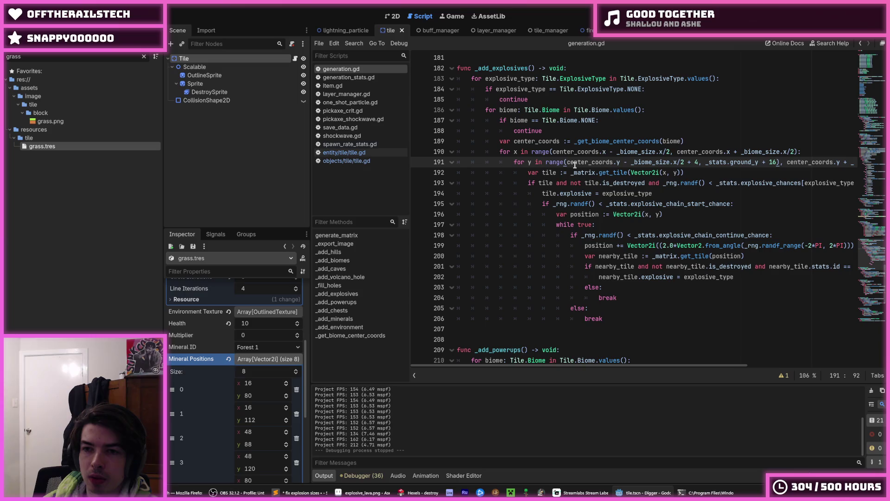
pyautogui.write('max(')
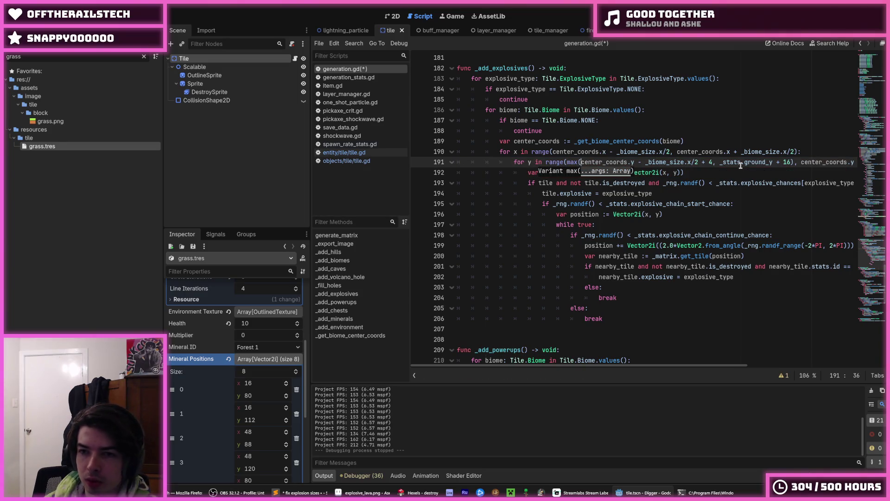
pyautogui.doubleClick(787, 162)
pyautogui.write('8')
pyautogui.hotkey('ctrl', 's')
# Compare against line 215 and place the cursor at the end of line 212.
pyautogui.scroll(-1, 773, 211)
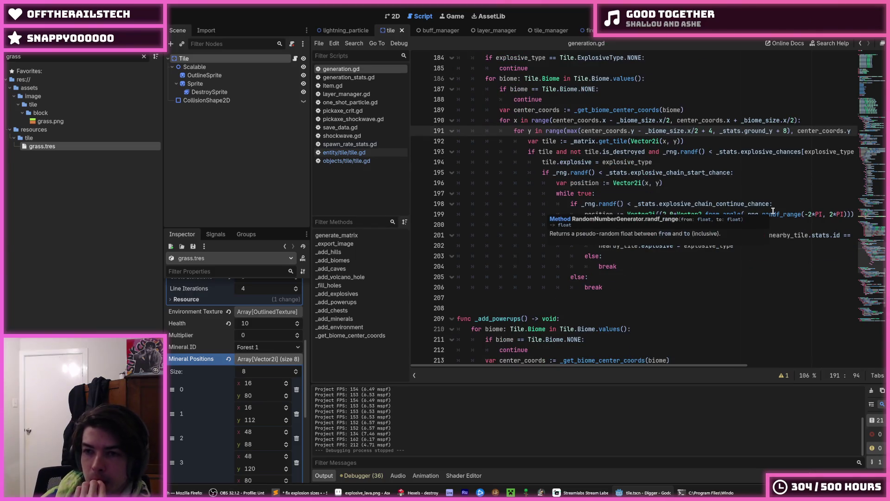
pyautogui.scroll(2, 773, 211)
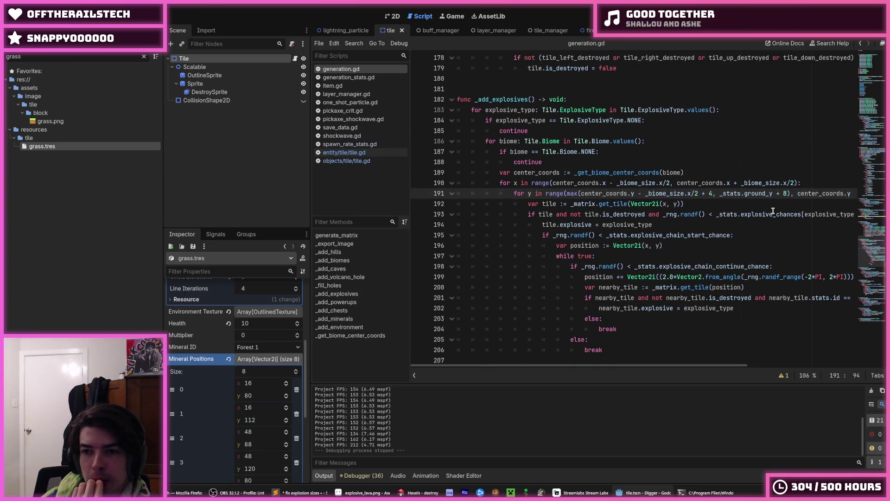
pyautogui.scroll(-7, 773, 211)
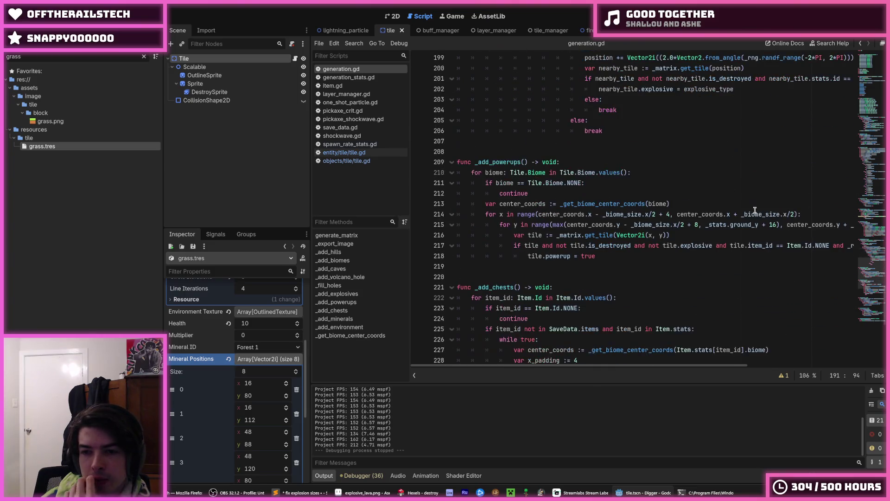
pyautogui.click(775, 226)
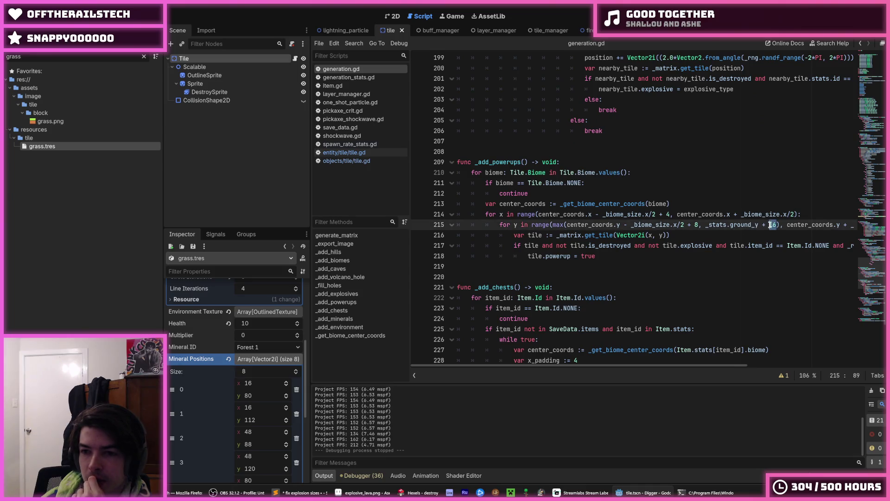
pyautogui.scroll(6, 772, 225)
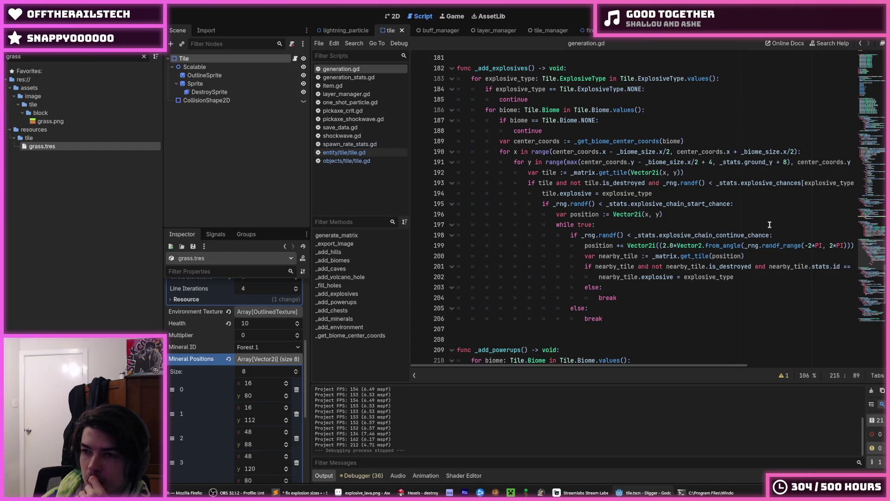
pyautogui.scroll(-5, 770, 224)
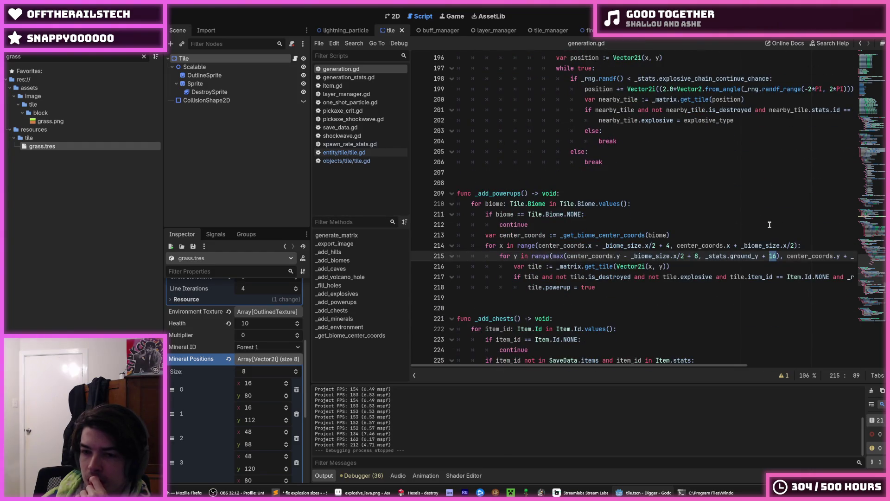
pyautogui.click(770, 225)
pyautogui.click(643, 214)
pyautogui.click(643, 225)
pyautogui.scroll(-3, 643, 223)
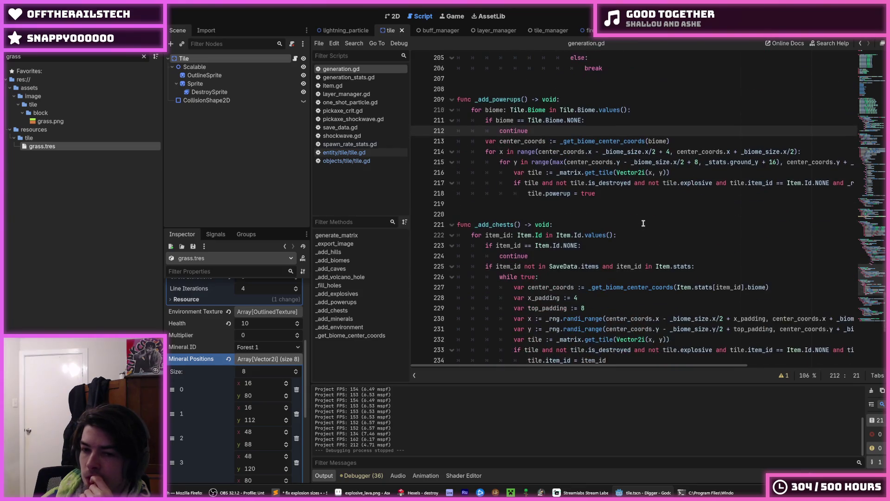
pyautogui.scroll(-1, 644, 223)
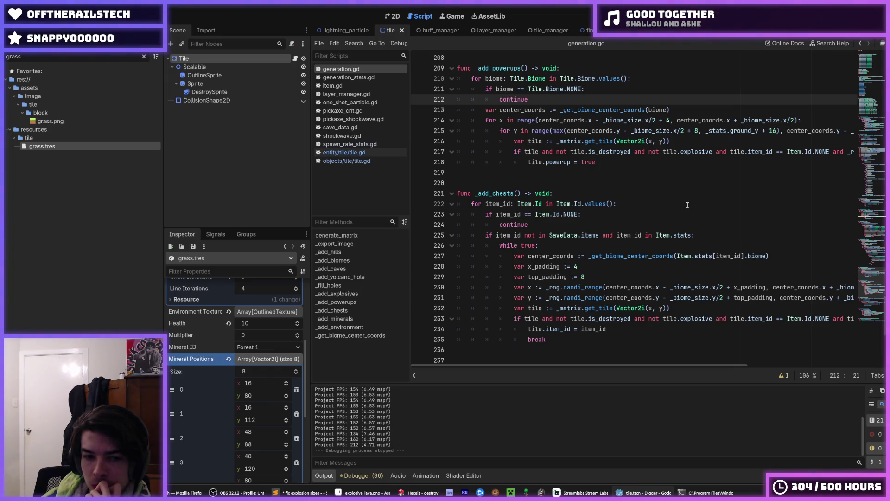
# Review the top_padding value 8 and the tile.item_id assignment lines in _add_chests.
pyautogui.click(600, 275)
pyautogui.click(583, 277)
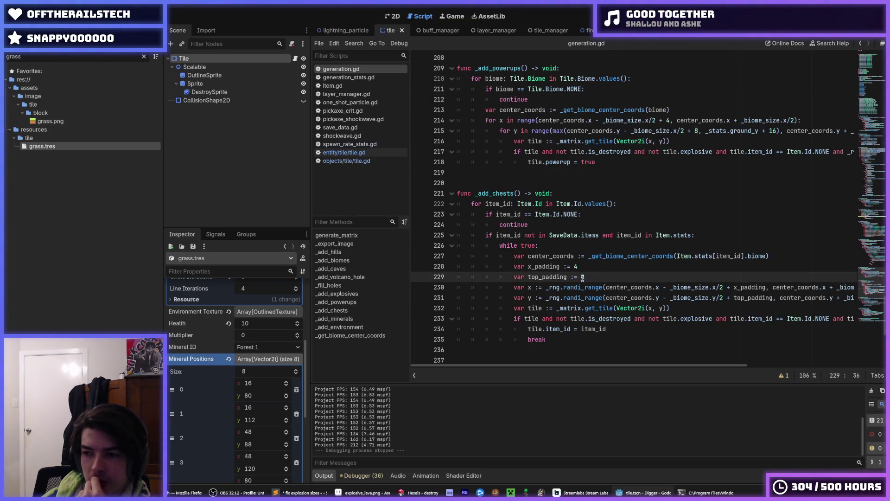
pyautogui.moveTo(583, 277); pyautogui.dragTo(586, 277)
pyautogui.write('8')
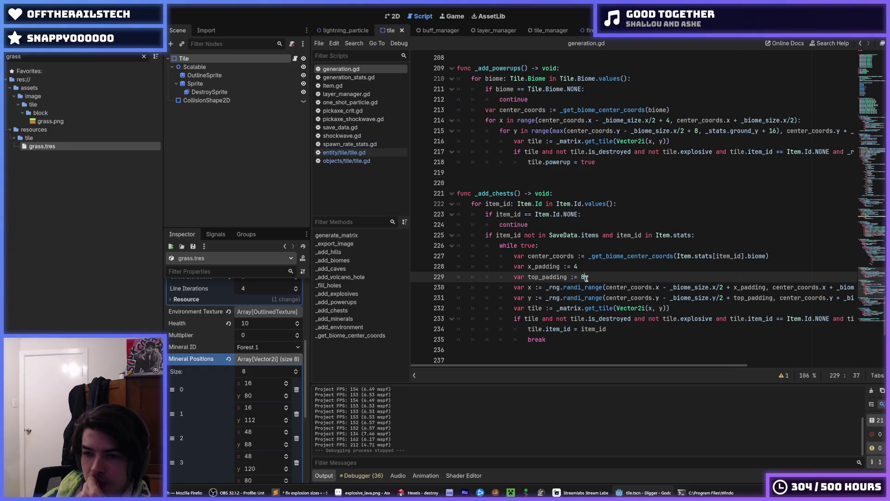
pyautogui.click(583, 277)
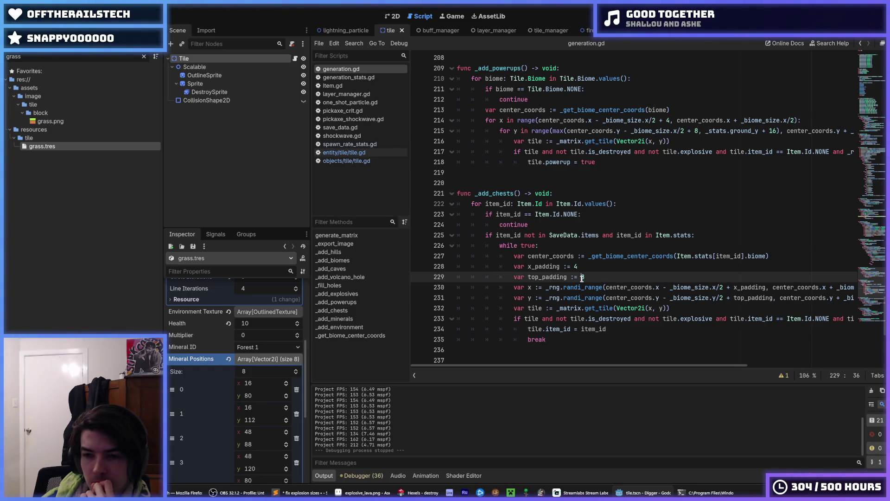
pyautogui.moveTo(582, 277); pyautogui.dragTo(589, 279)
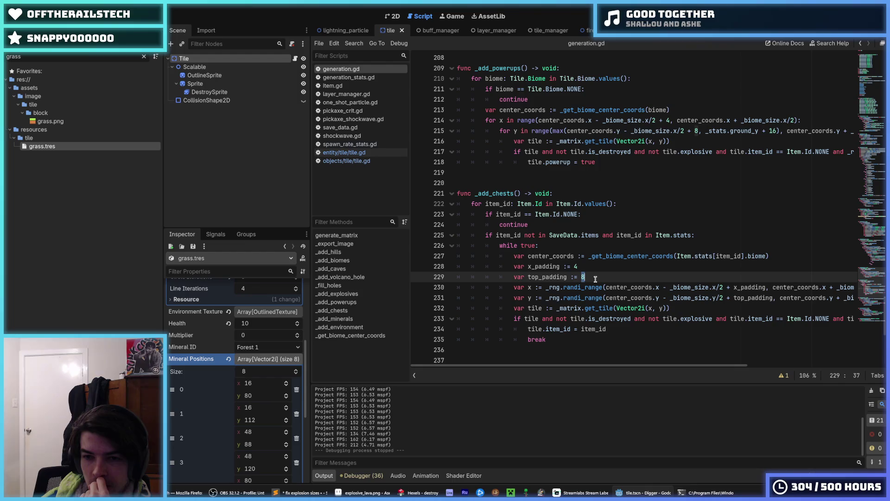
pyautogui.click(583, 277)
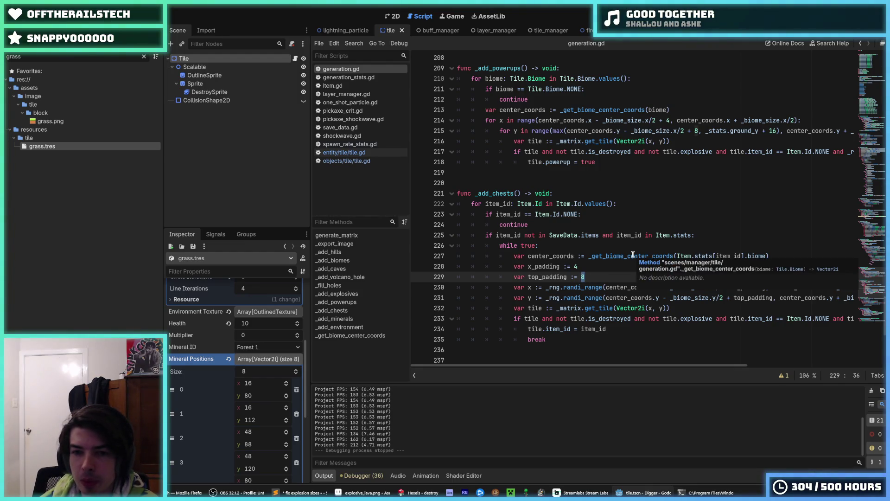
pyautogui.click(601, 267)
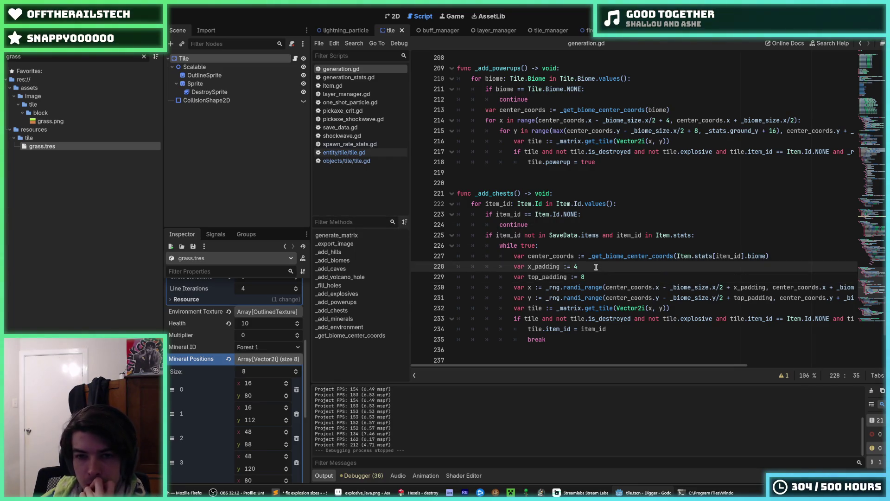
pyautogui.scroll(-3, 597, 267)
pyautogui.click(626, 235)
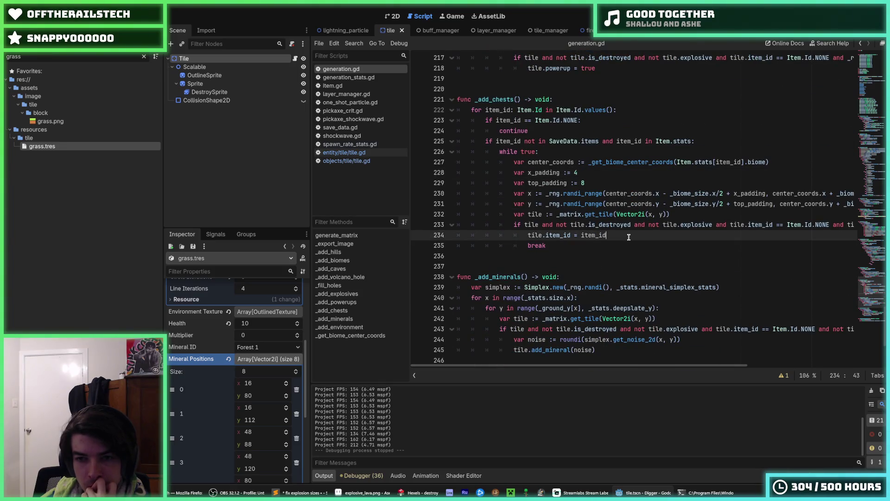
pyautogui.click(623, 243)
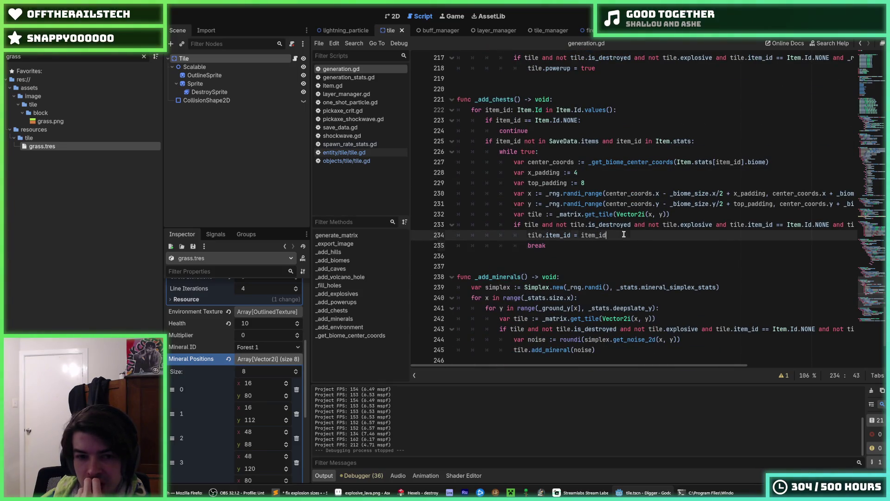
pyautogui.click(618, 237)
pyautogui.click(618, 244)
pyautogui.click(617, 236)
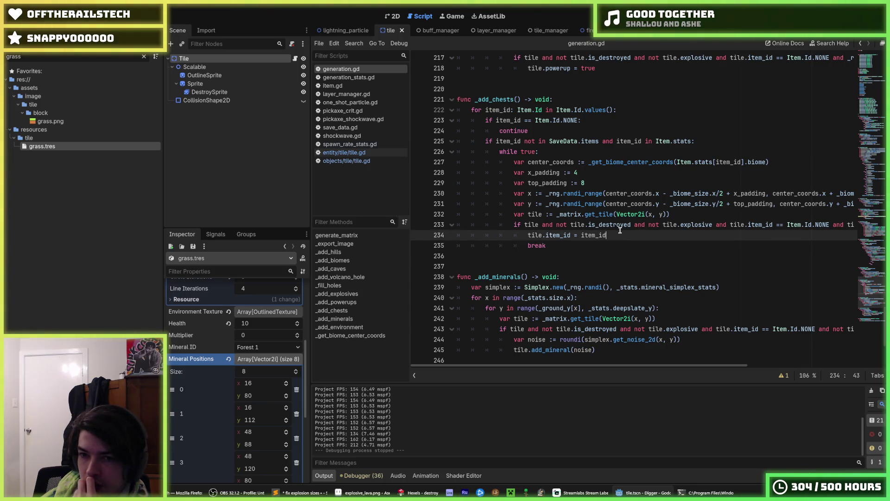
# Wrap line 231's y range start in max(..., _stats.ground_y + 16), save, and run the game.
pyautogui.press('Up')
pyautogui.press('Up')
pyautogui.press('Up')
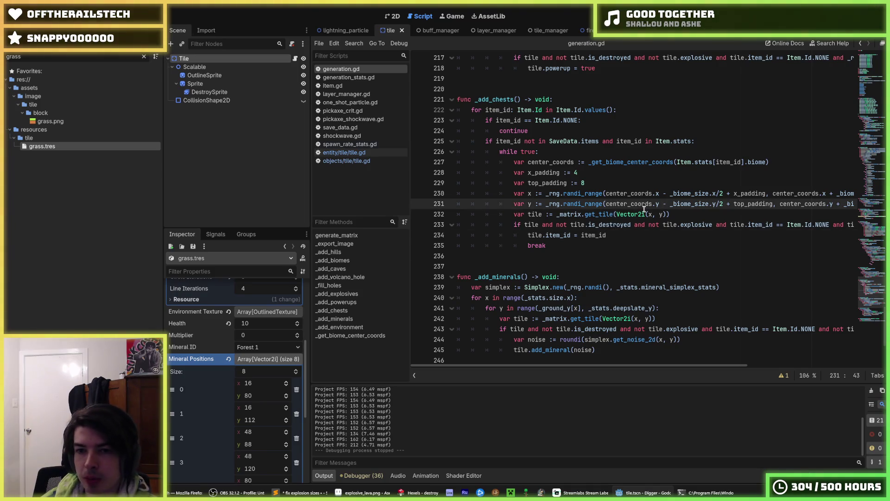
pyautogui.write('max(')
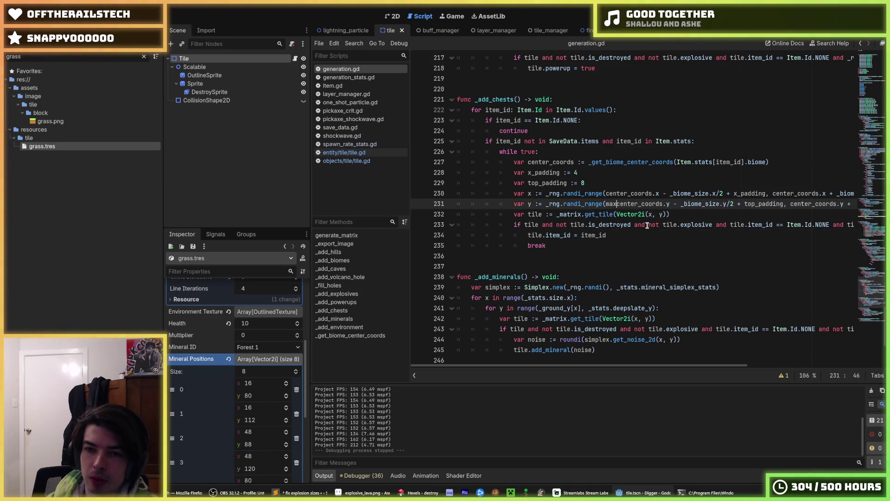
pyautogui.press('End')
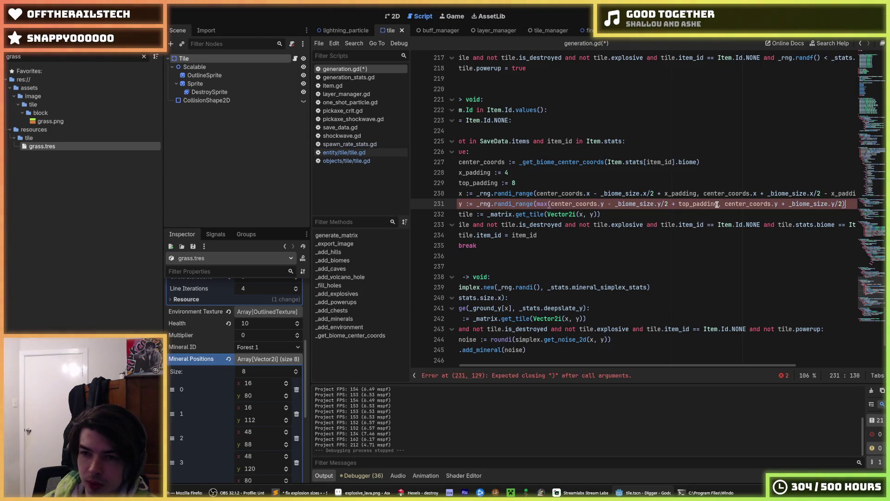
pyautogui.write(', _stats.ground_y + 16),')
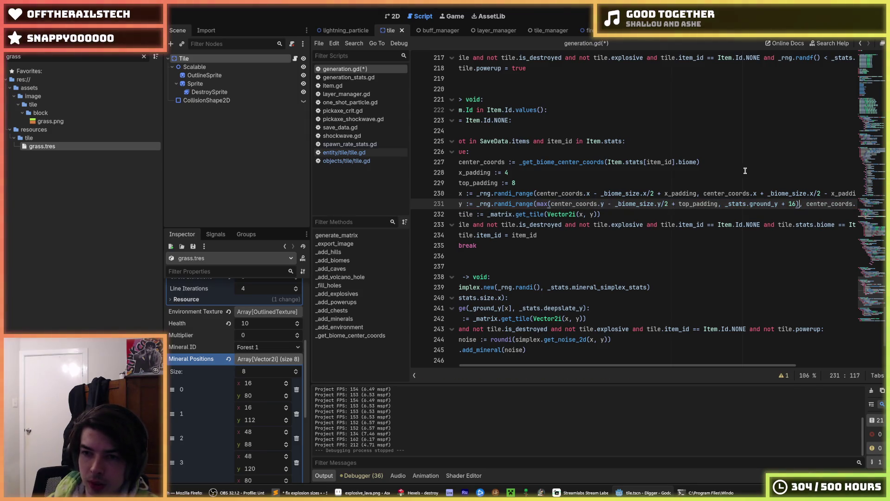
pyautogui.hotkey('ctrl', 's')
pyautogui.press('Up')
pyautogui.press('Up')
pyautogui.press('Up')
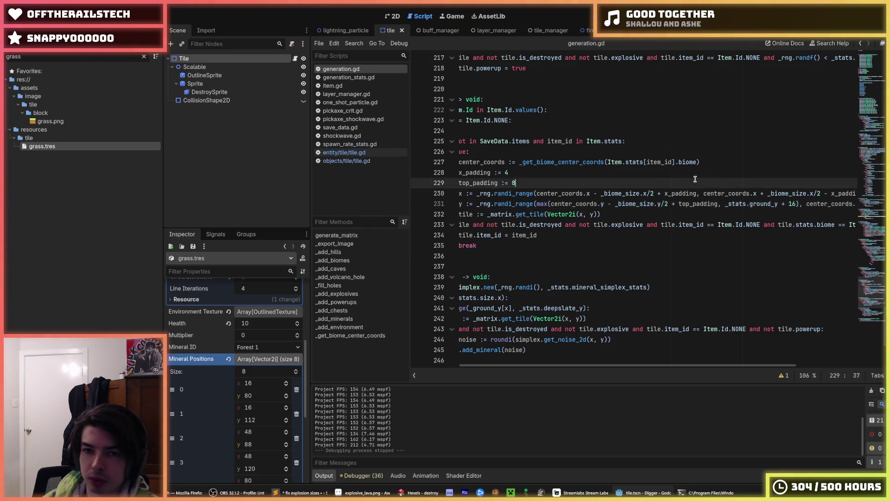
pyautogui.press('F5')
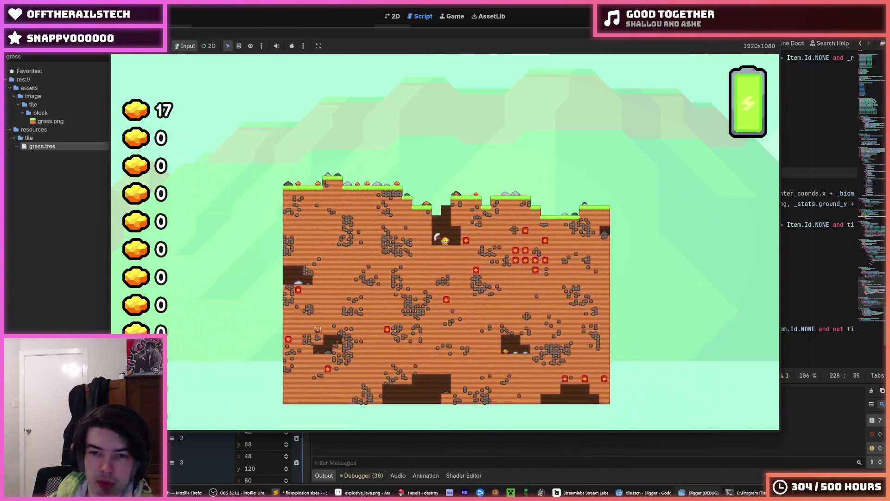
# Stop the Digger test run and scroll generation.gd up to the _export_image function.
pyautogui.press('F8')
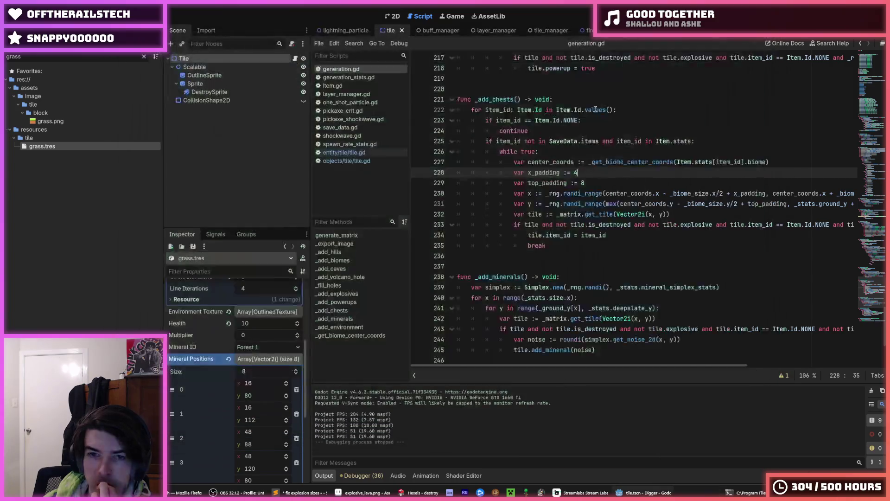
pyautogui.scroll(20, 556, 124)
pyautogui.scroll(20, 555, 124)
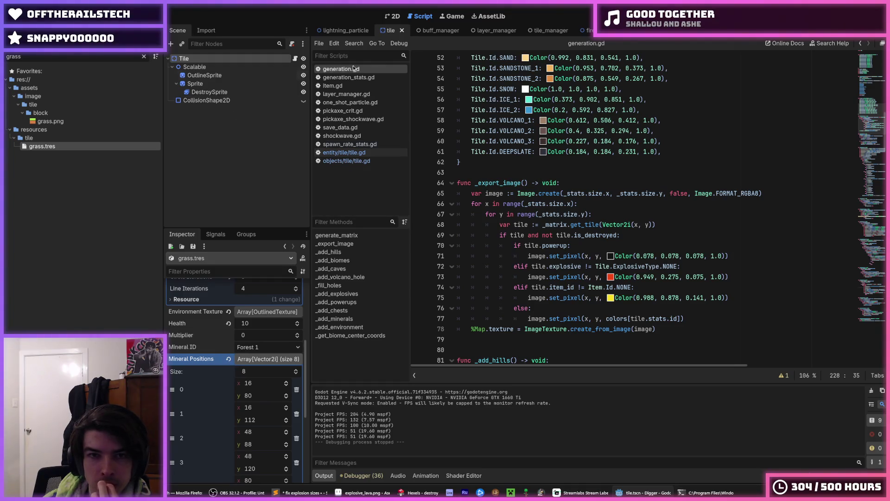
# Set the Map node's Transform Scale to 6 in the tile_manager scene.
pyautogui.click(540, 30)
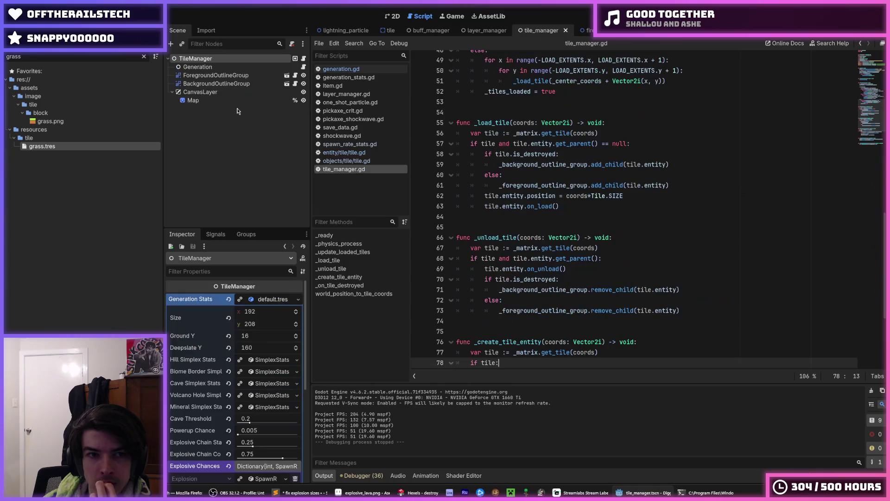
pyautogui.click(207, 99)
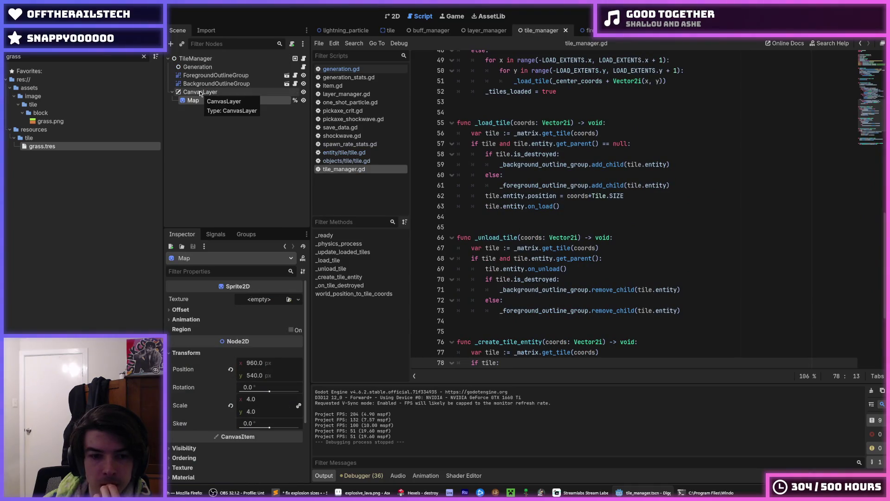
pyautogui.click(264, 398)
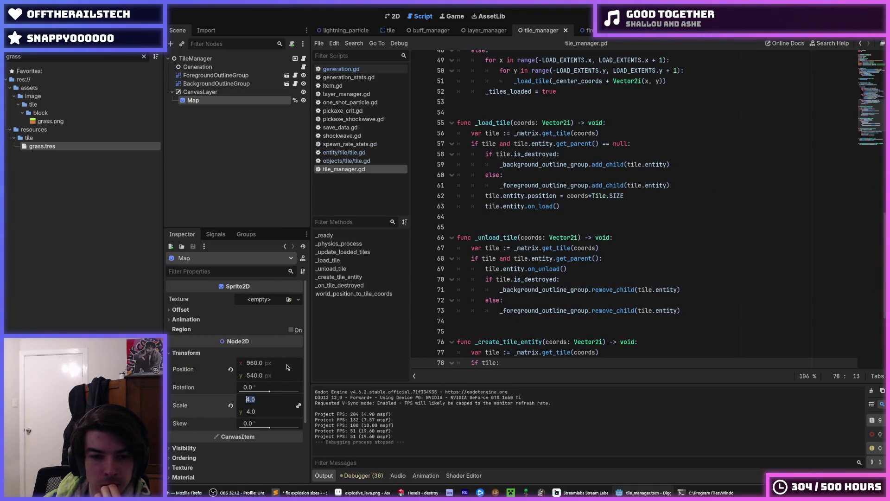
pyautogui.write('6')
pyautogui.press('Tab')
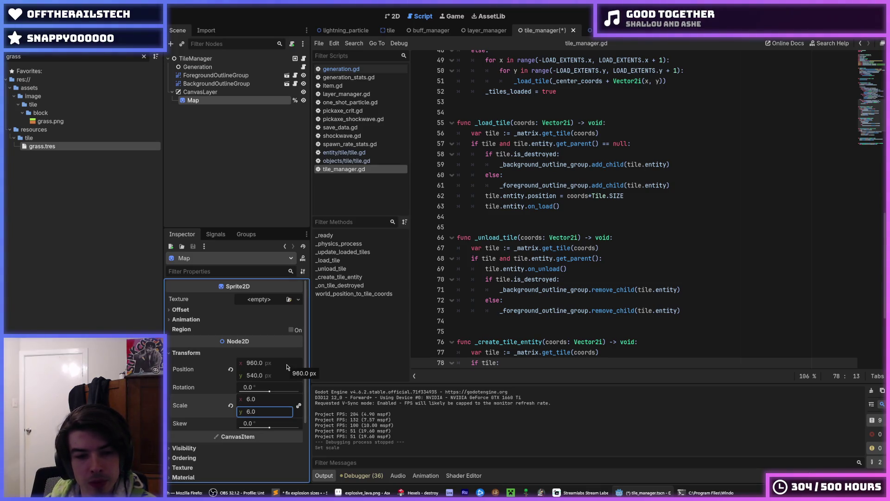
# Uncomment the _export_image() call on line 43 of generation.gd, save, and run the game.
pyautogui.scroll(-5, 570, 290)
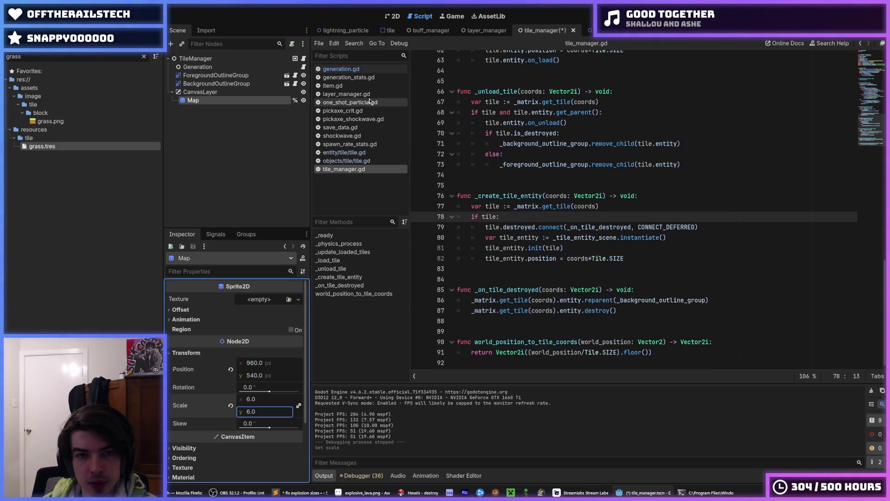
pyautogui.click(341, 69)
pyautogui.scroll(-5, 583, 213)
pyautogui.scroll(12, 557, 227)
pyautogui.click(537, 241)
pyautogui.hotkey('ctrl', 'k')
pyautogui.hotkey('ctrl', 's')
pyautogui.press('F5')
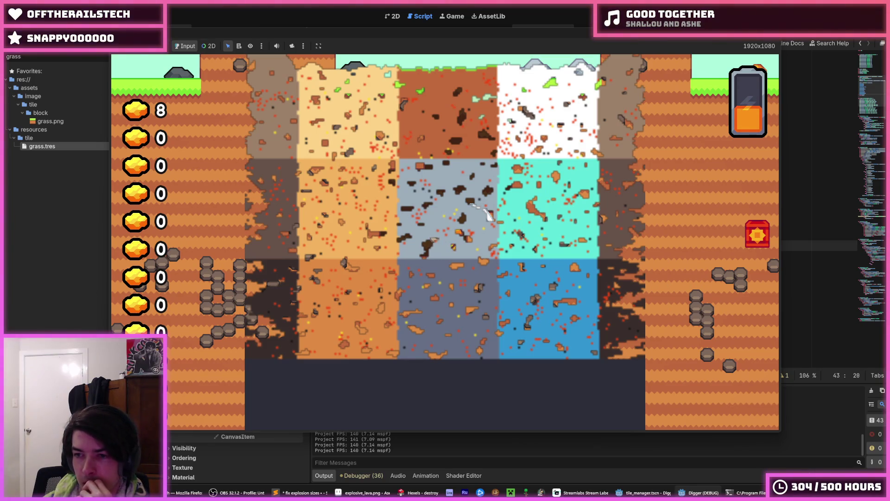
pyautogui.press('F8')
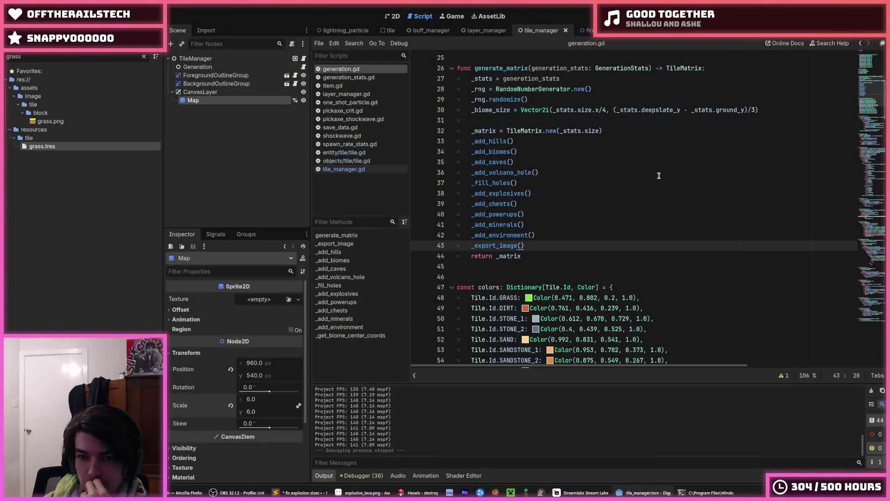
pyautogui.click(539, 239)
pyautogui.click(540, 244)
pyautogui.click(543, 238)
pyautogui.click(546, 246)
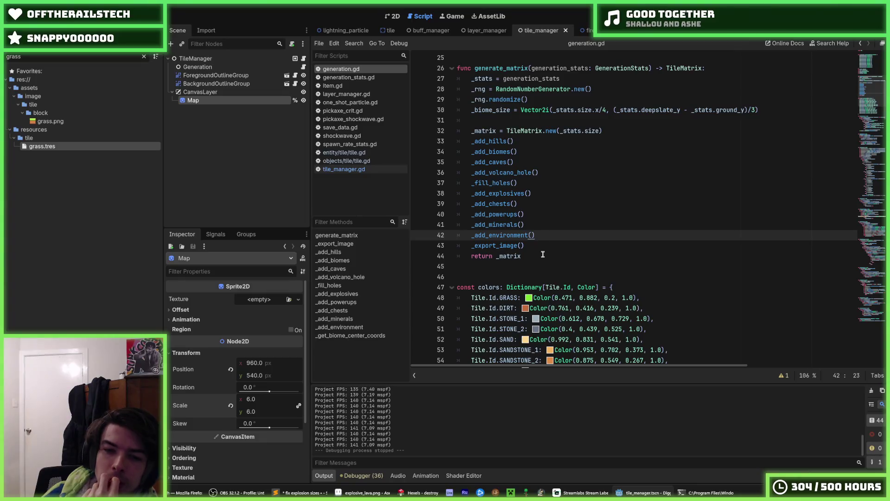
pyautogui.click(541, 237)
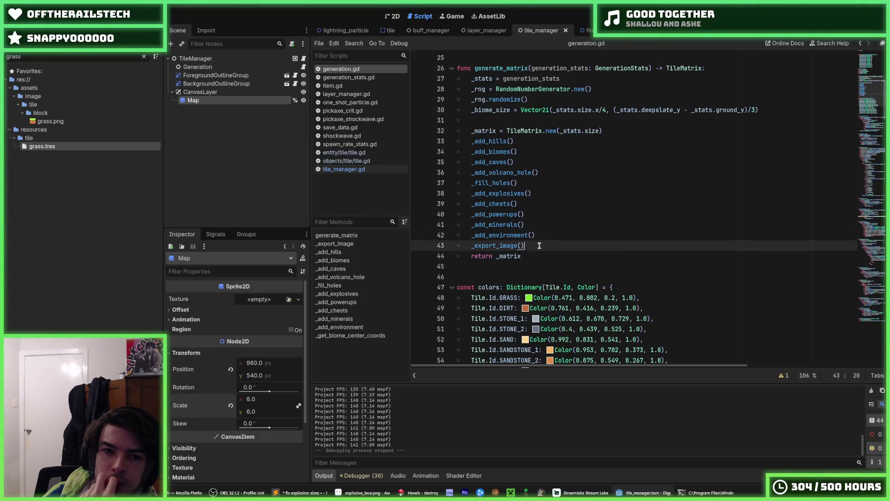
pyautogui.click(542, 244)
pyautogui.click(541, 236)
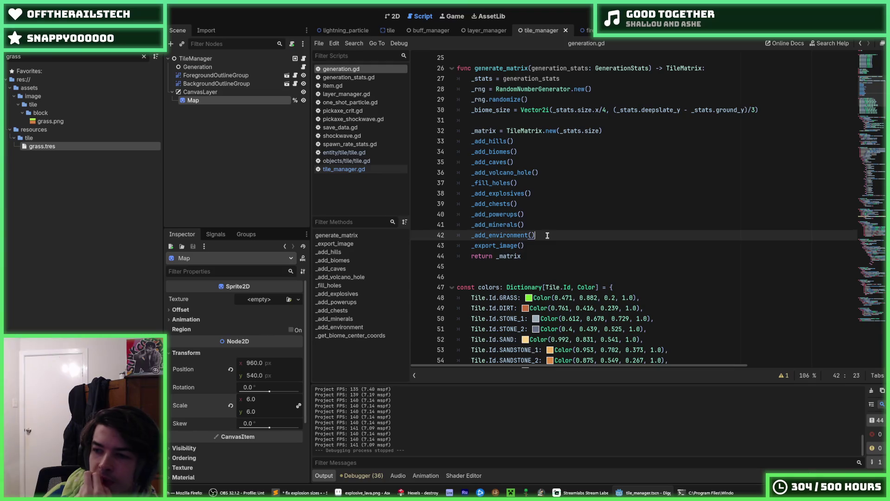
pyautogui.press('F5')
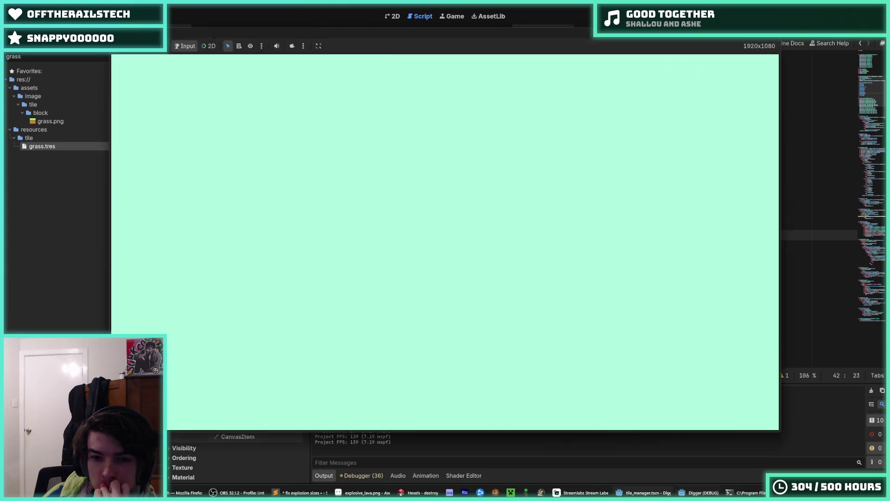
pyautogui.click(739, 121)
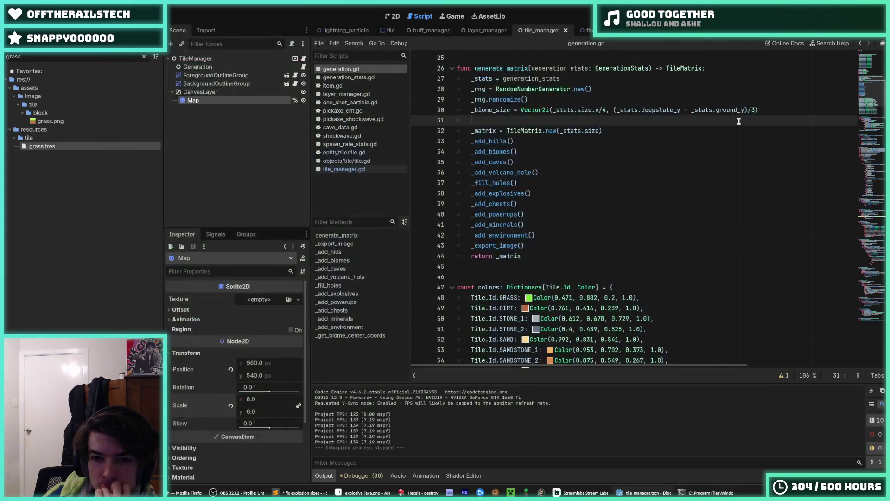
pyautogui.scroll(-2, 712, 234)
pyautogui.scroll(-15, 712, 234)
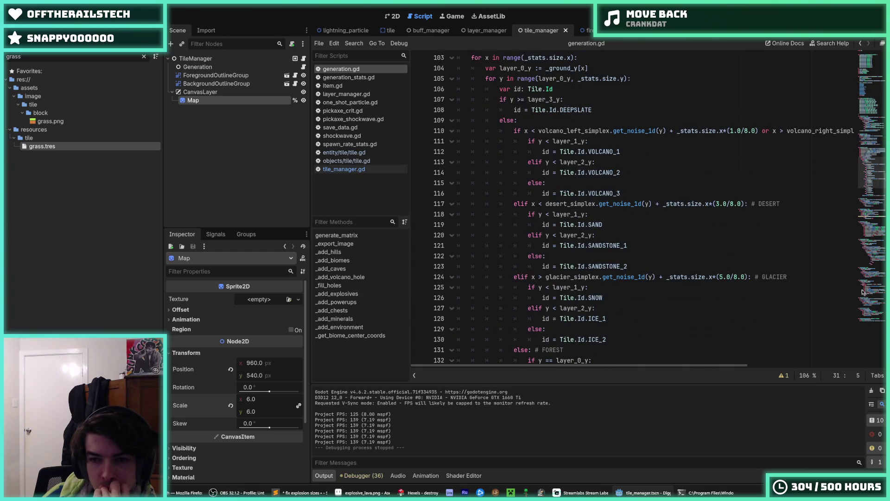
pyautogui.moveTo(865, 172)
pyautogui.mouseDown()
pyautogui.moveTo(866, 70)
pyautogui.moveTo(874, 134)
pyautogui.mouseUp()
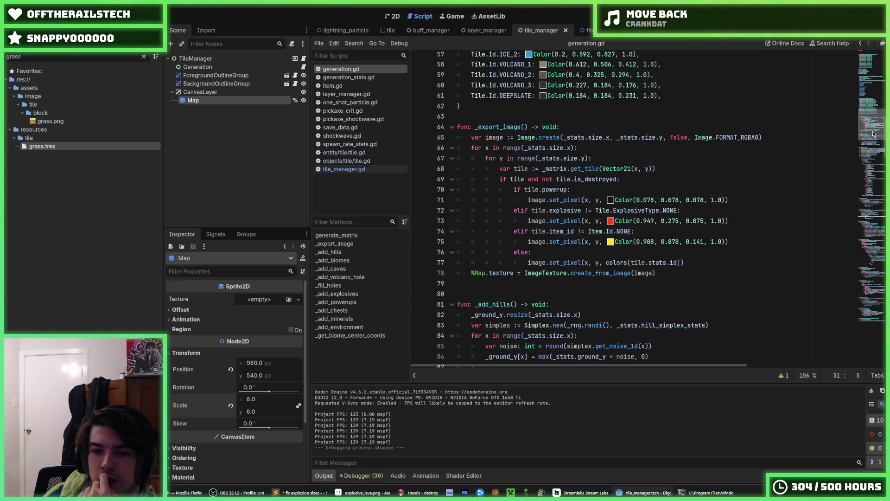
pyautogui.moveTo(874, 134); pyautogui.dragTo(874, 138)
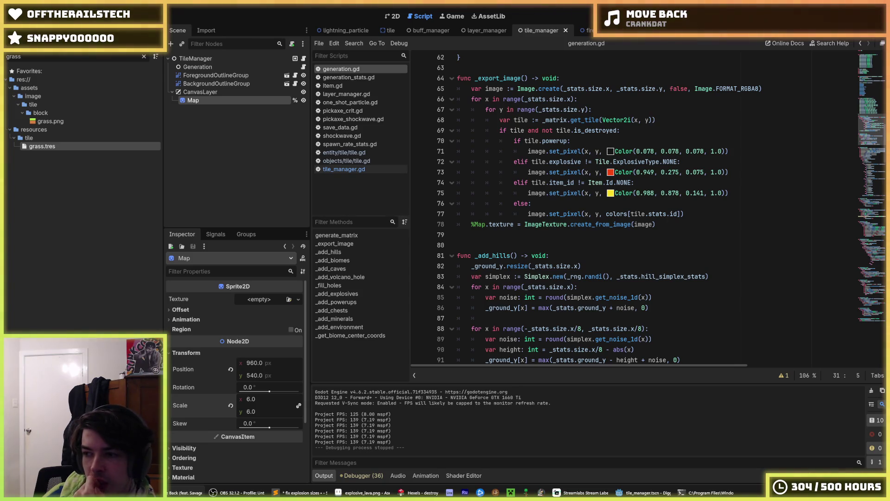
pyautogui.click(603, 234)
pyautogui.scroll(1, 566, 222)
pyautogui.scroll(10, 566, 223)
pyautogui.scroll(-13, 548, 246)
pyautogui.scroll(-20, 538, 261)
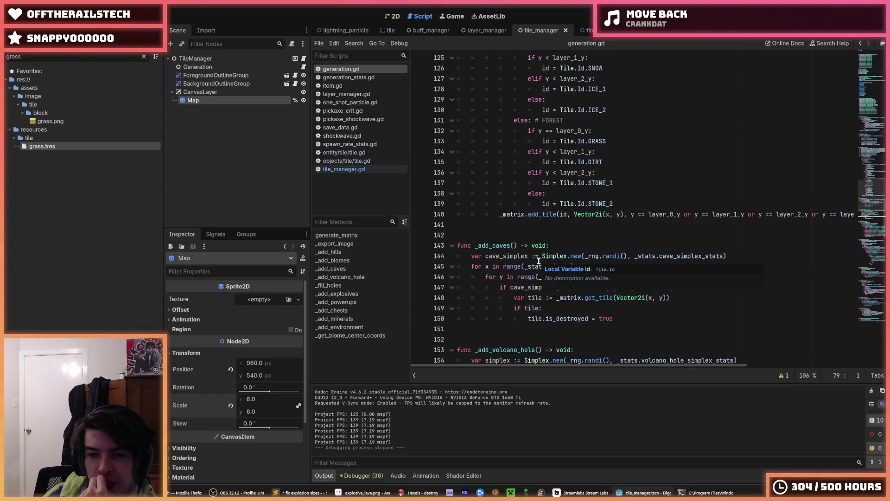
pyautogui.click(636, 252)
pyautogui.scroll(-7, 631, 246)
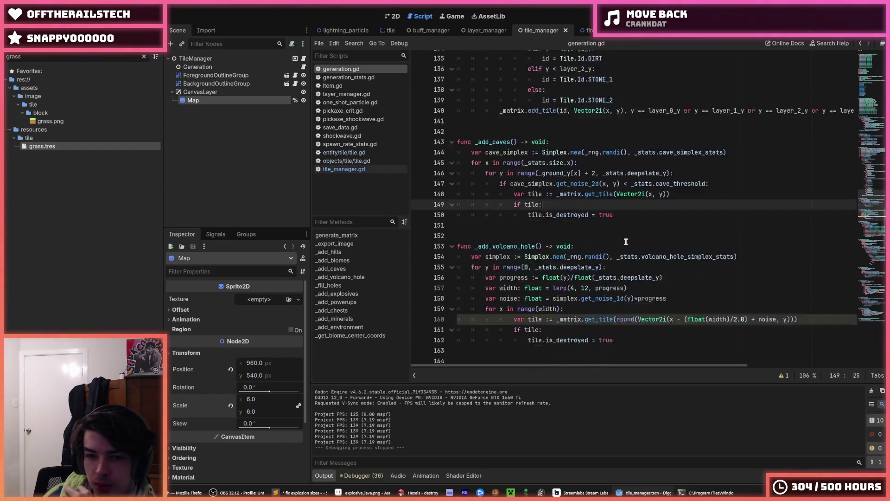
pyautogui.scroll(-9, 626, 242)
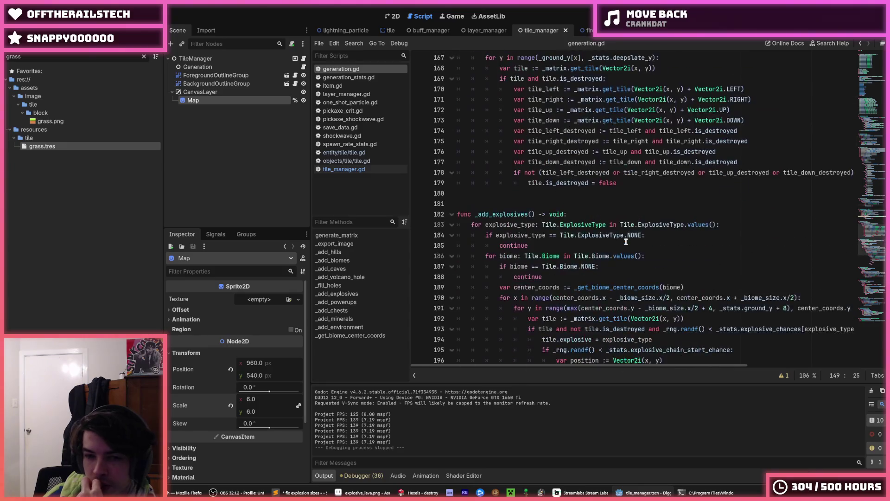
pyautogui.scroll(3, 626, 241)
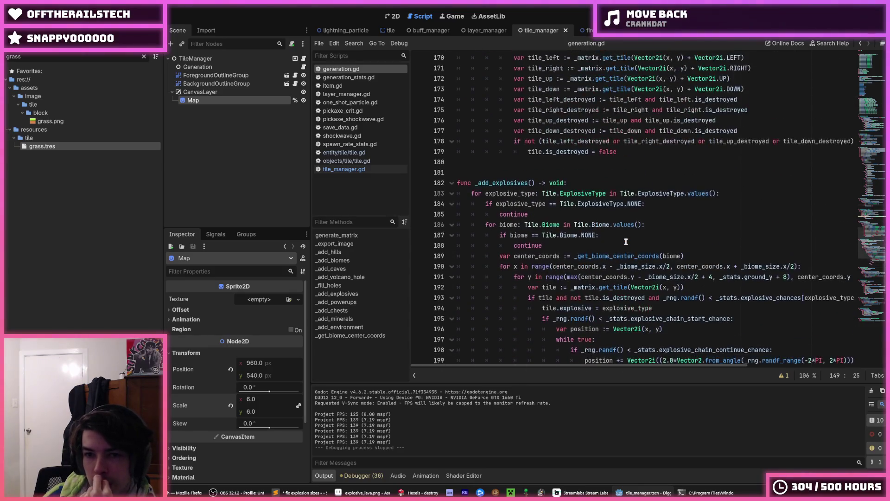
pyautogui.scroll(-3, 626, 241)
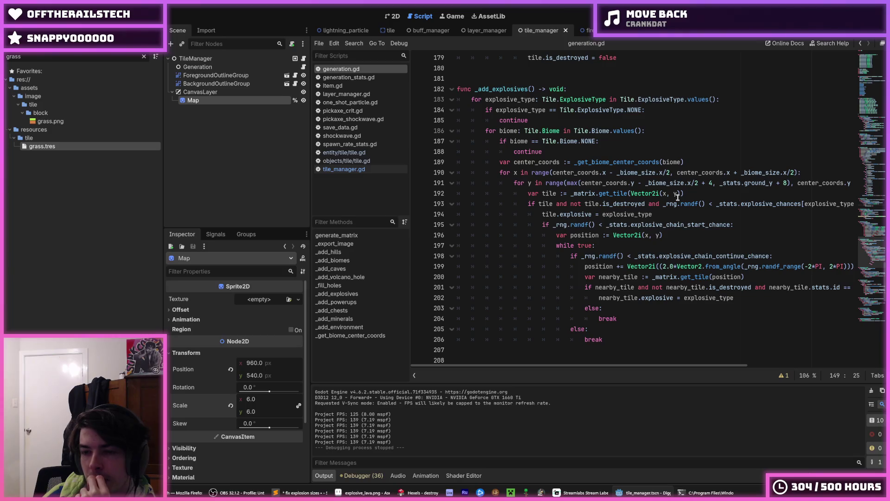
pyautogui.click(693, 195)
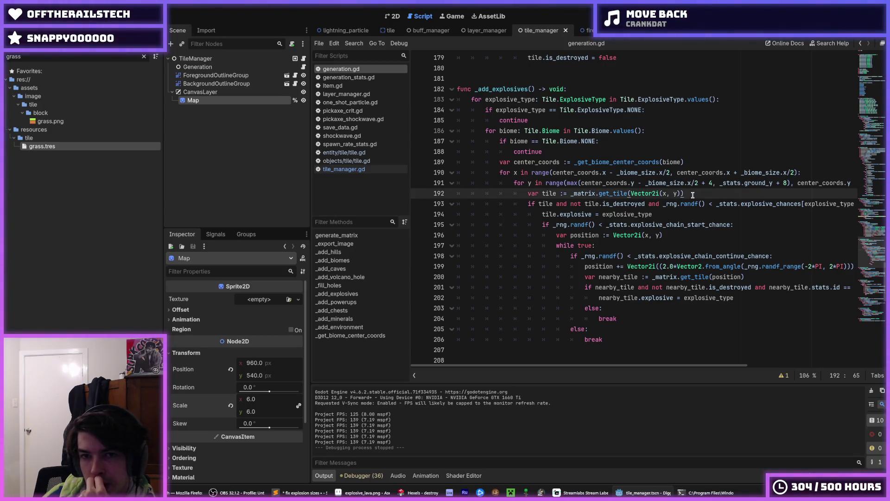
pyautogui.scroll(-2, 693, 195)
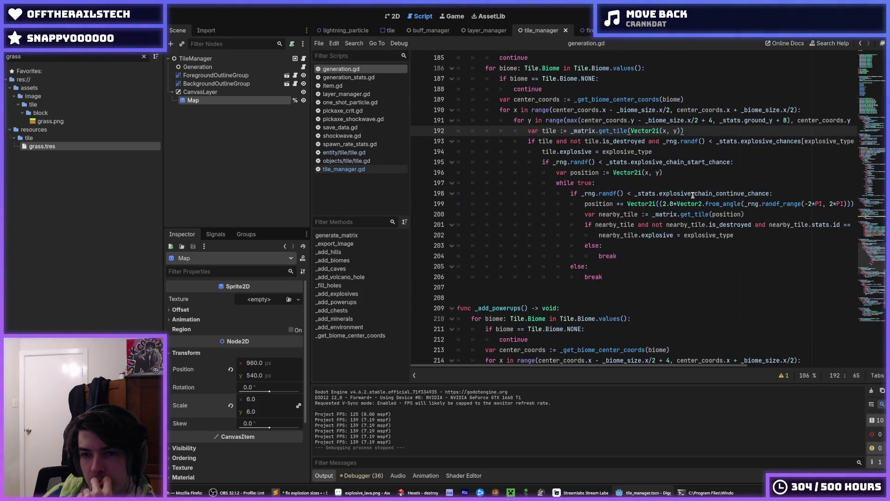
pyautogui.click(674, 172)
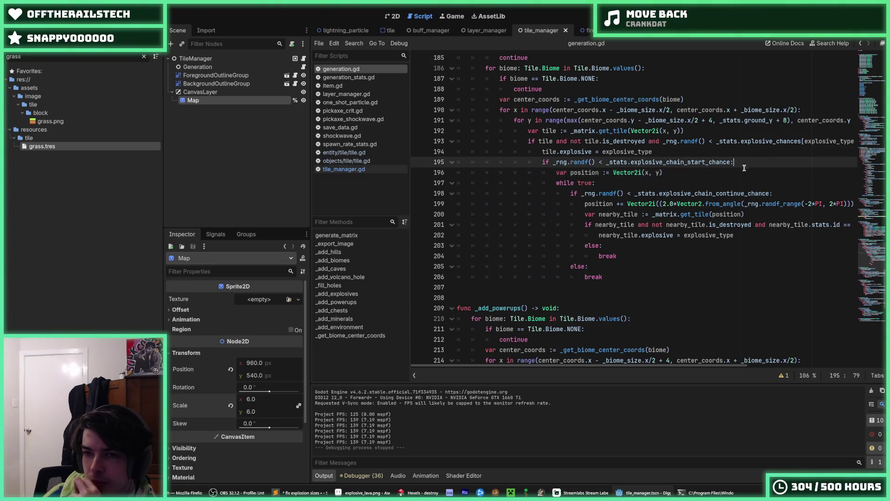
pyautogui.scroll(2, 736, 172)
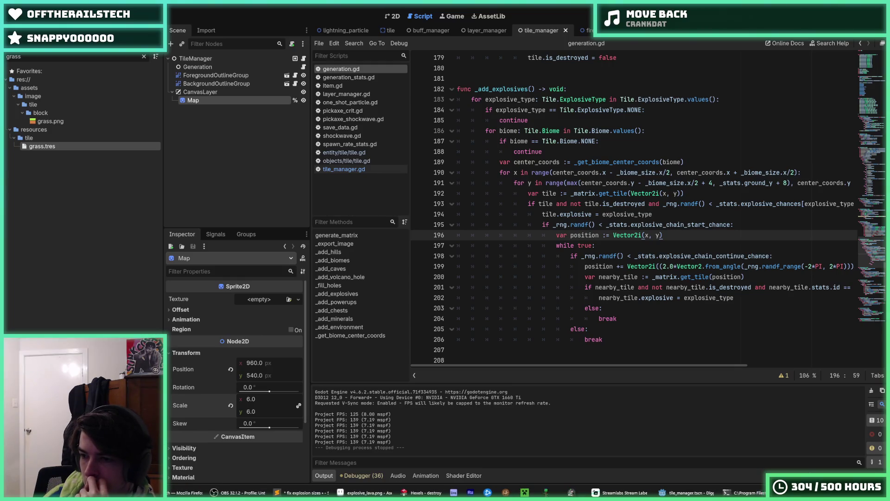
pyautogui.click(704, 244)
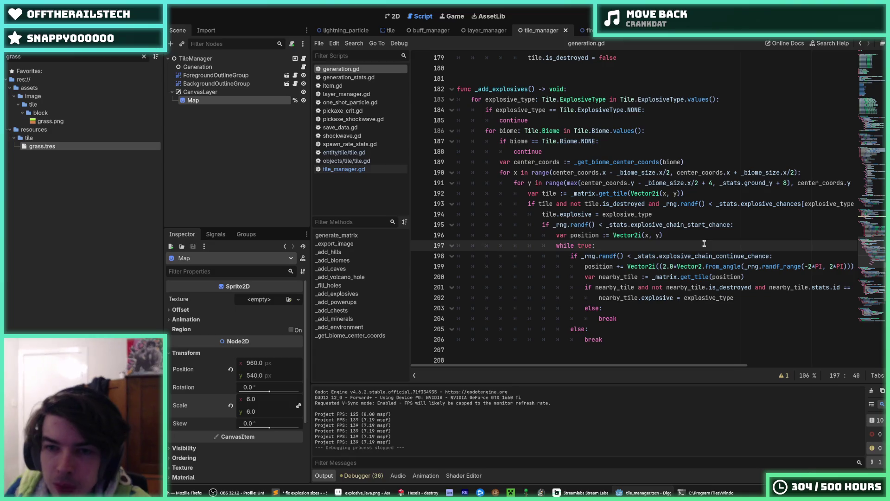
pyautogui.click(685, 233)
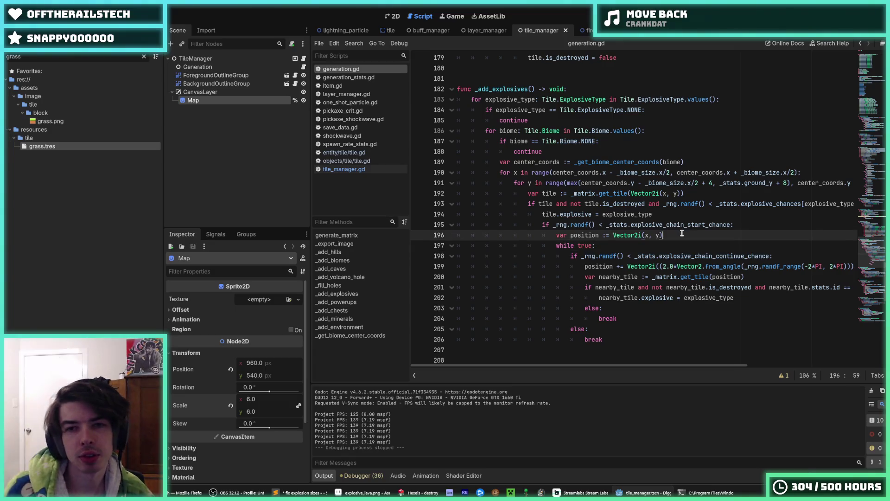
pyautogui.scroll(-8, 640, 195)
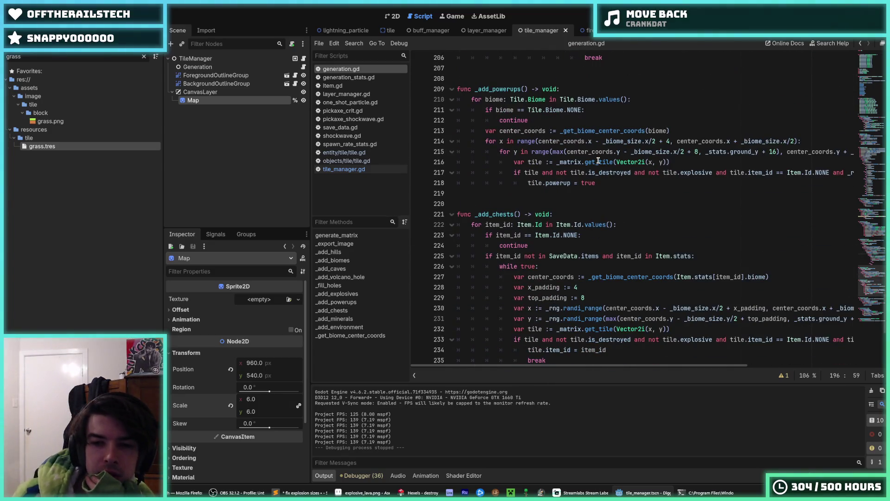
pyautogui.moveTo(599, 161)
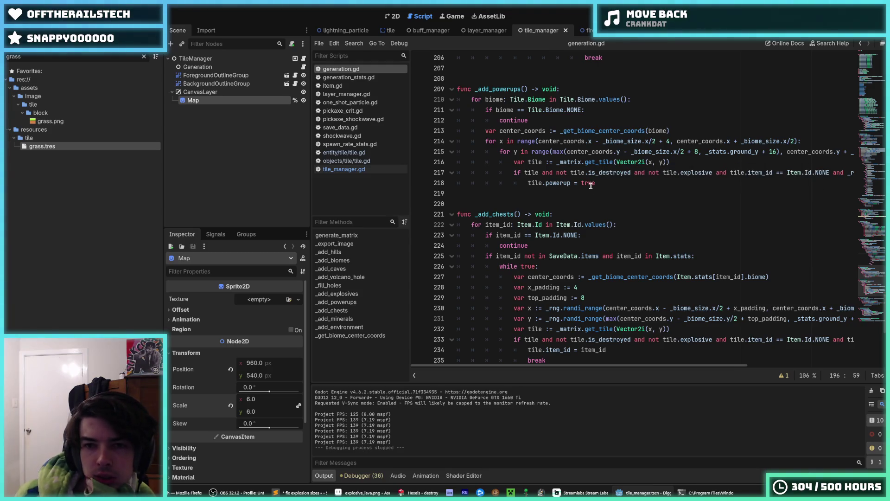
pyautogui.click(594, 120)
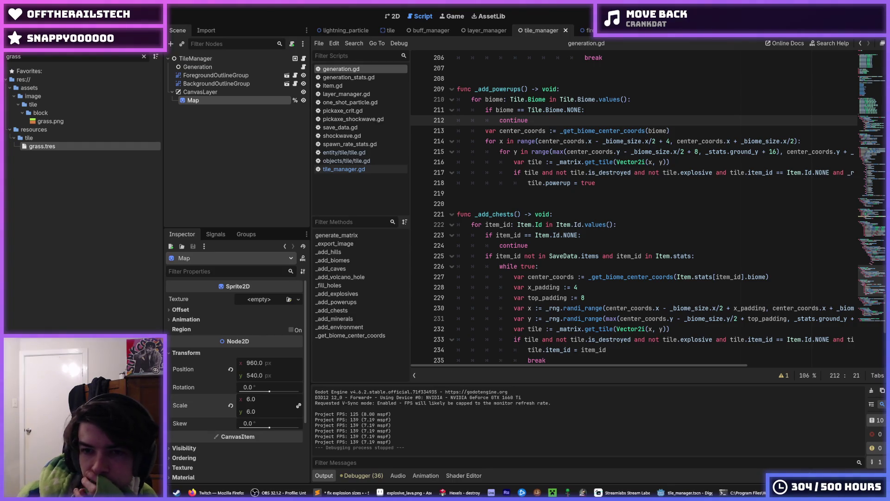
pyautogui.click(638, 183)
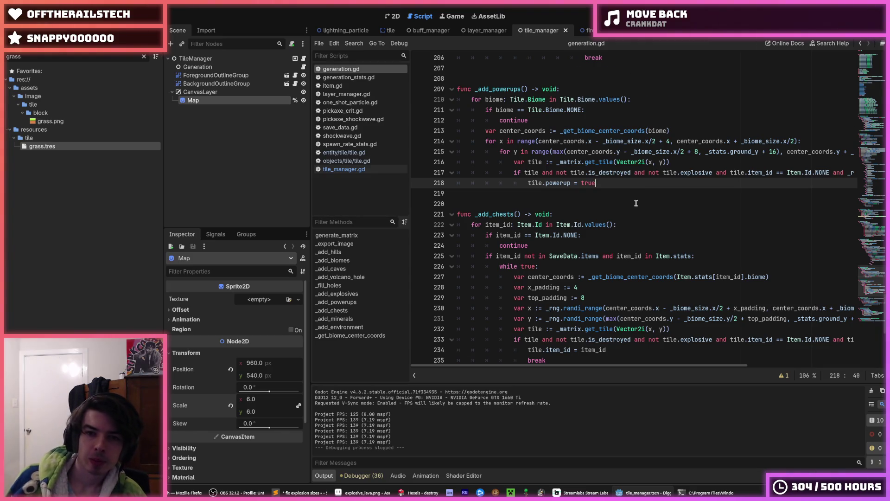
pyautogui.scroll(-8, 637, 202)
pyautogui.click(617, 215)
pyautogui.scroll(4, 618, 216)
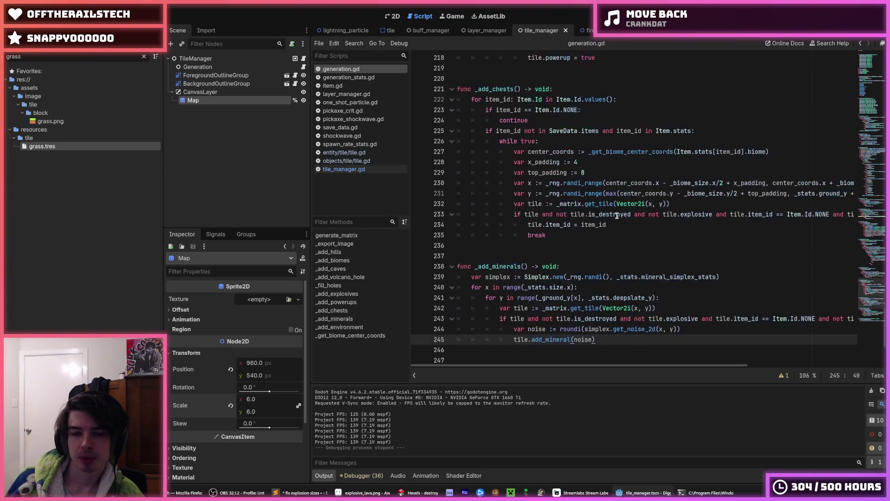
pyautogui.scroll(3, 617, 214)
pyautogui.click(670, 209)
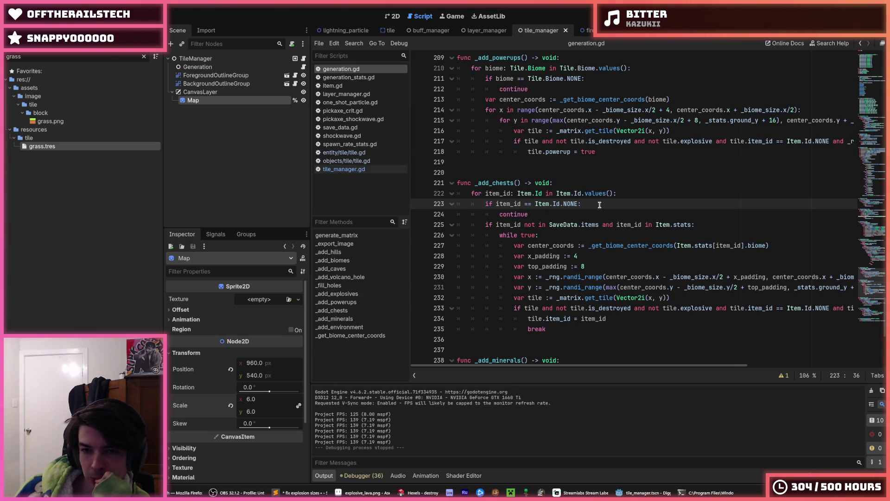
pyautogui.click(643, 190)
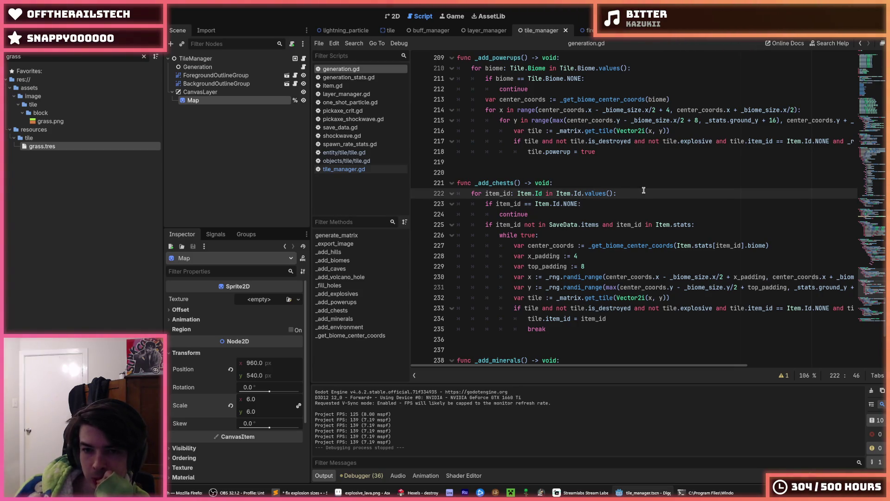
pyautogui.click(595, 206)
pyautogui.click(629, 197)
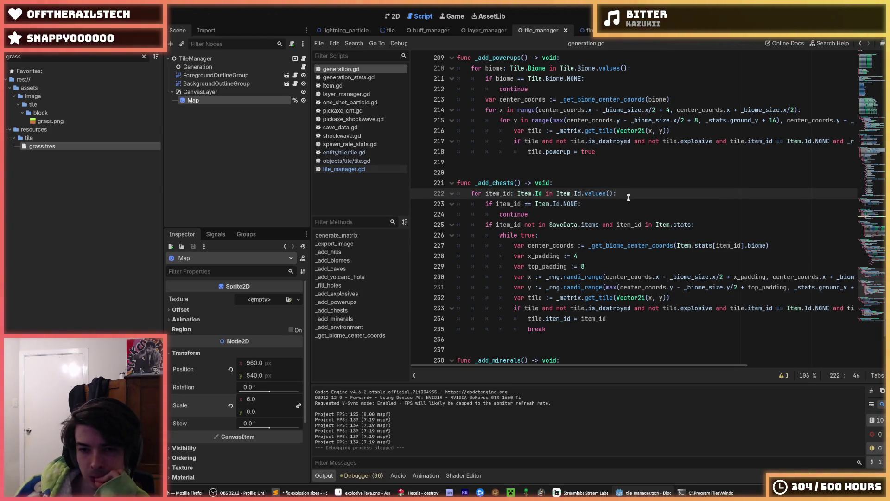
pyautogui.click(578, 232)
pyautogui.click(595, 252)
pyautogui.click(597, 266)
pyautogui.click(589, 254)
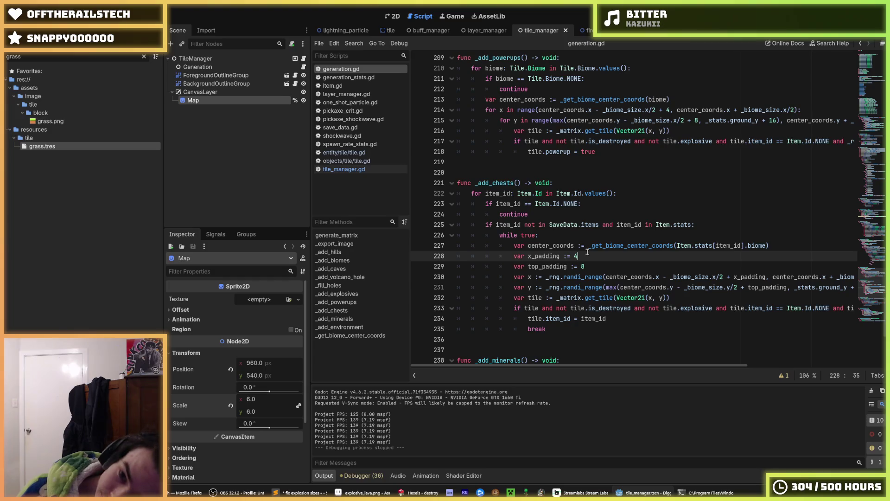
pyautogui.click(590, 263)
pyautogui.click(592, 255)
pyautogui.click(596, 261)
pyautogui.click(596, 259)
pyautogui.click(598, 264)
pyautogui.click(585, 258)
pyautogui.click(595, 265)
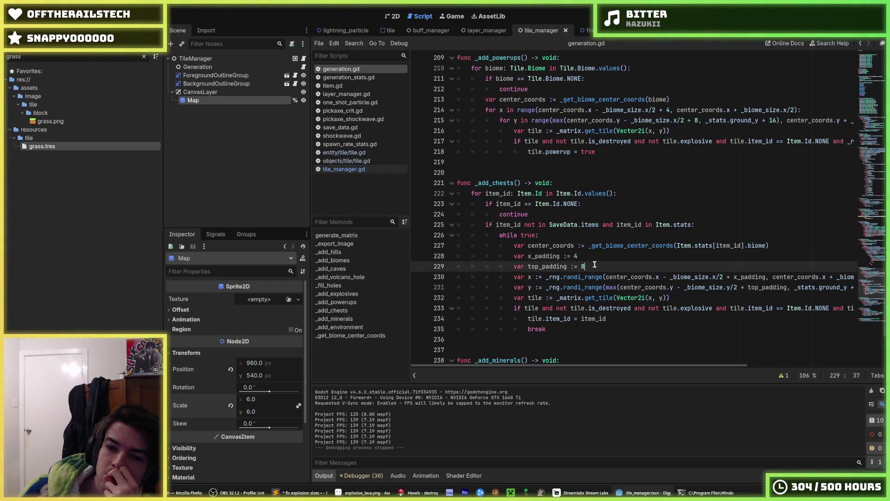
pyautogui.click(587, 260)
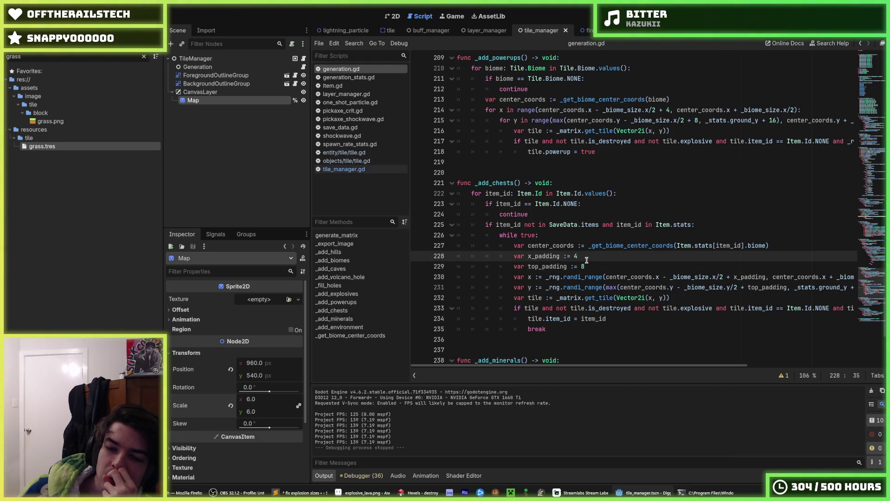
pyautogui.click(587, 263)
pyautogui.click(587, 259)
pyautogui.click(587, 262)
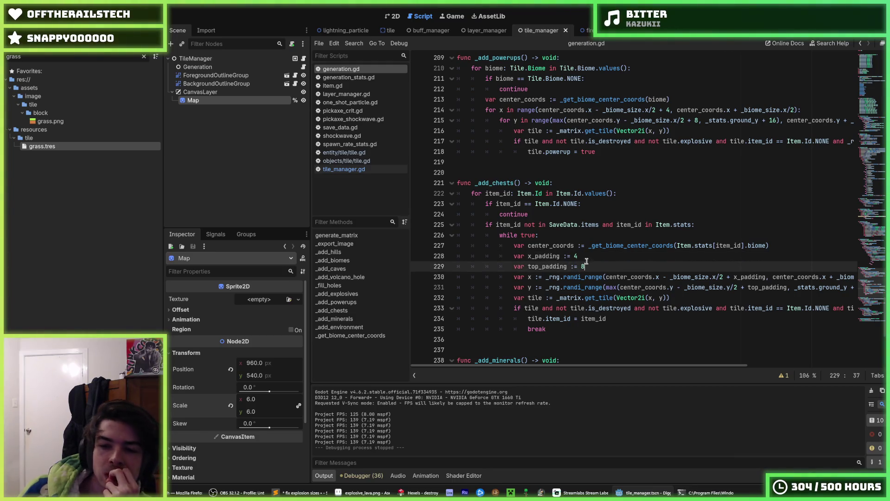
pyautogui.click(588, 258)
pyautogui.click(589, 263)
pyautogui.click(589, 259)
pyautogui.click(592, 262)
pyautogui.click(589, 256)
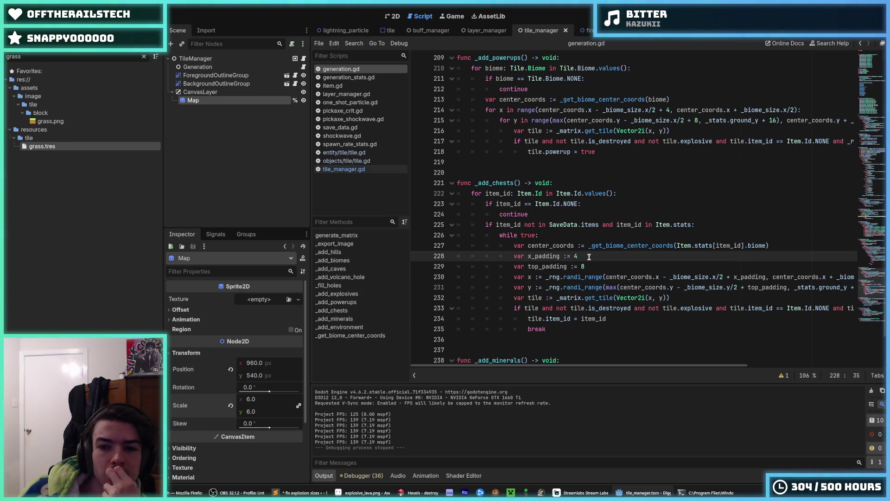
pyautogui.click(595, 263)
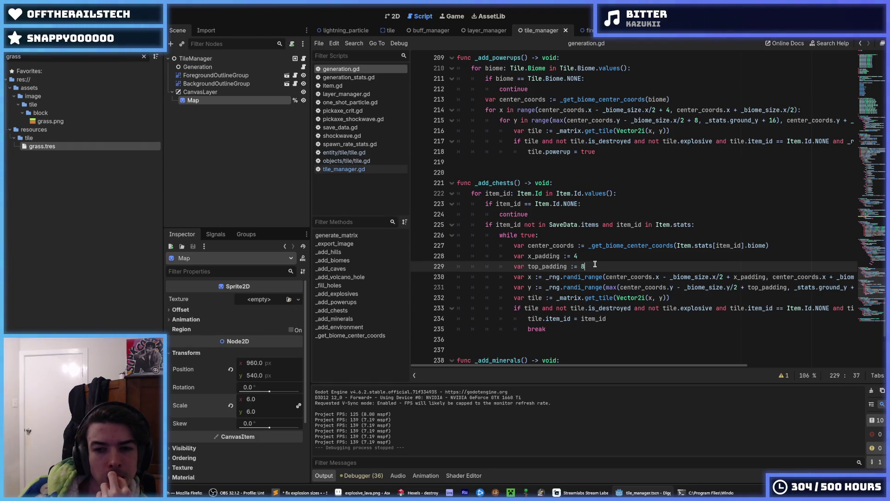
pyautogui.click(580, 257)
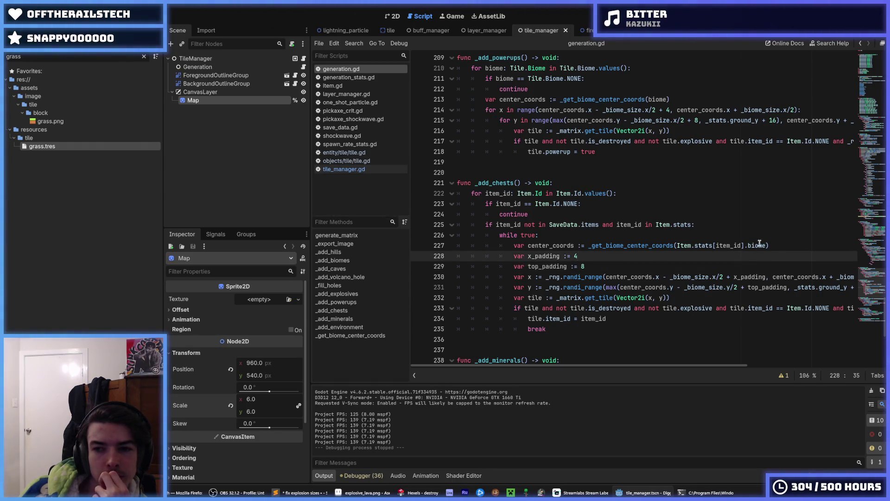
pyautogui.click(779, 244)
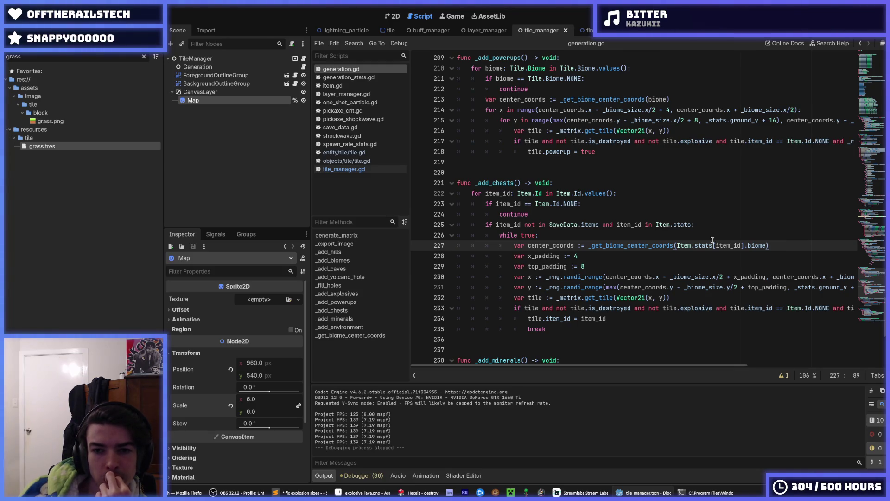
pyautogui.click(669, 237)
pyautogui.click(718, 224)
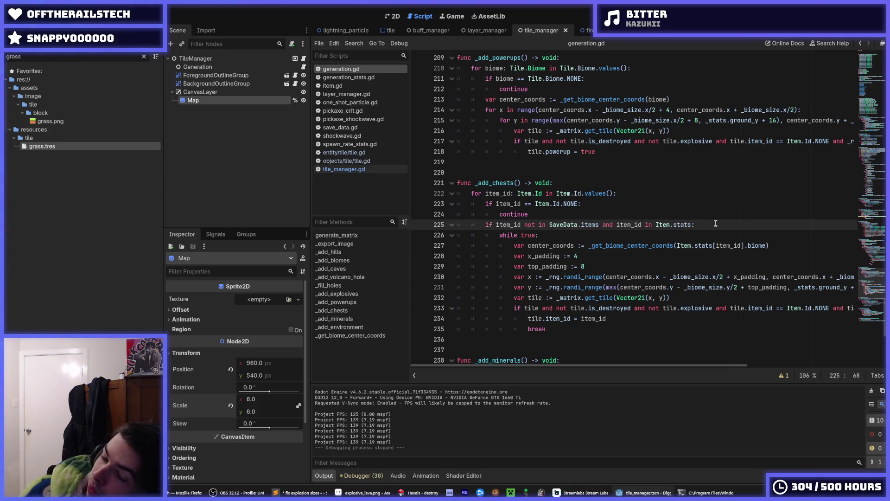
pyautogui.click(581, 207)
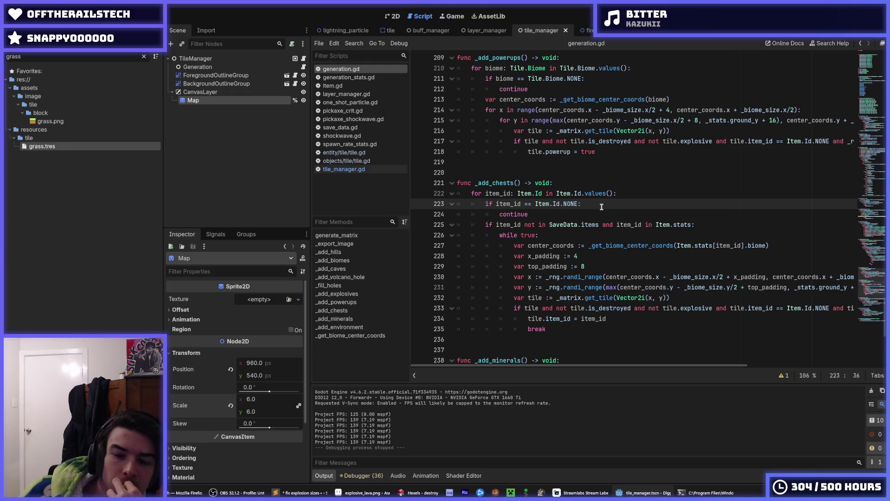
pyautogui.click(568, 184)
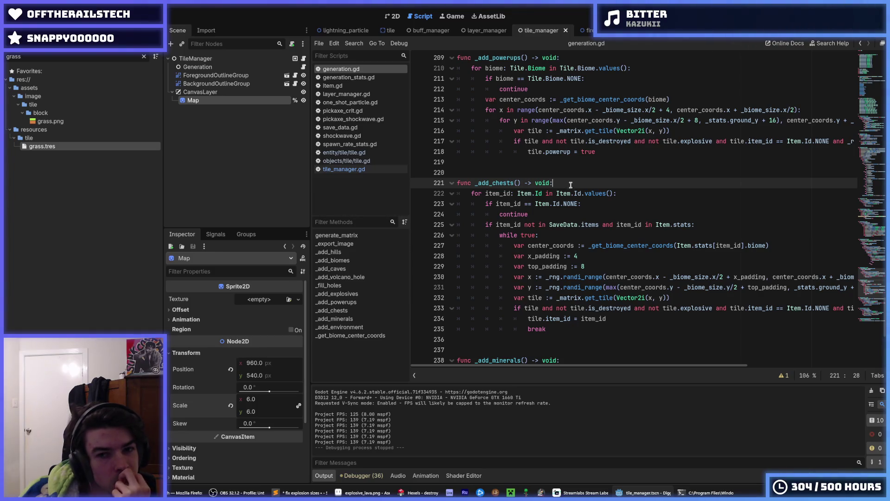
pyautogui.click(603, 211)
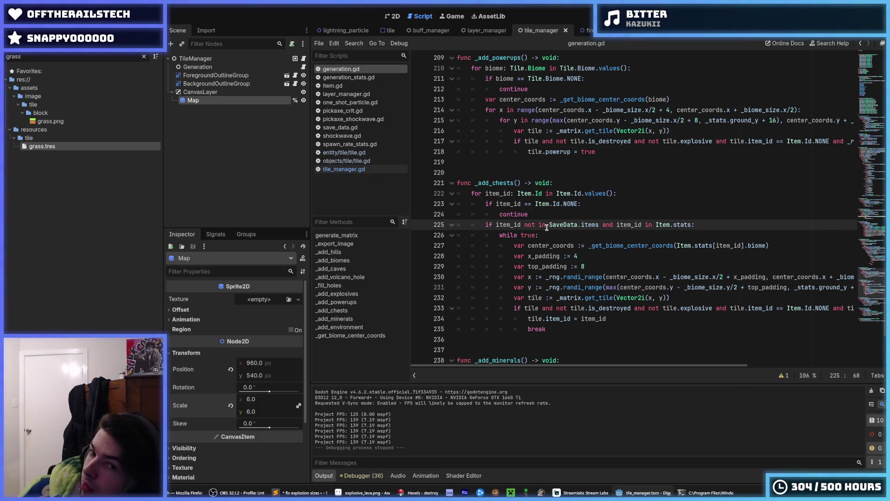
pyautogui.press('Home')
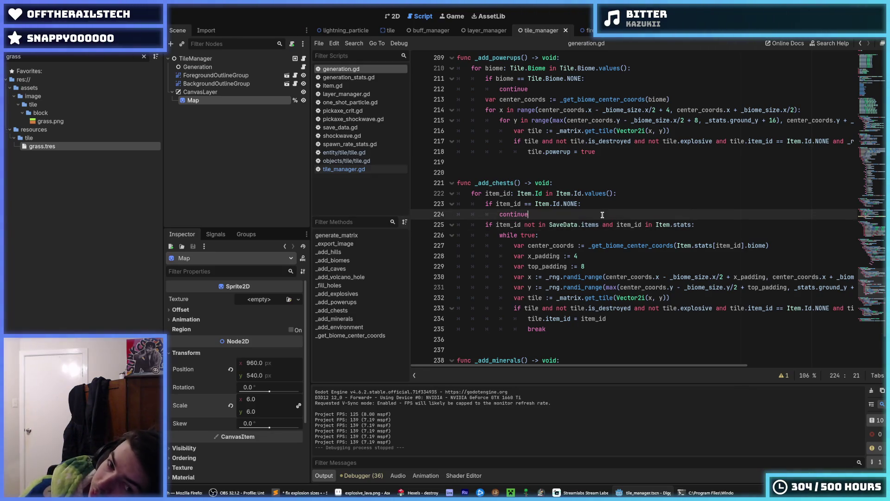
# Add the guard 'if item_id in SaveData.items: continue' to _add_chests.
pyautogui.press('Return')
pyautogui.press('Up')
pyautogui.write('if ')
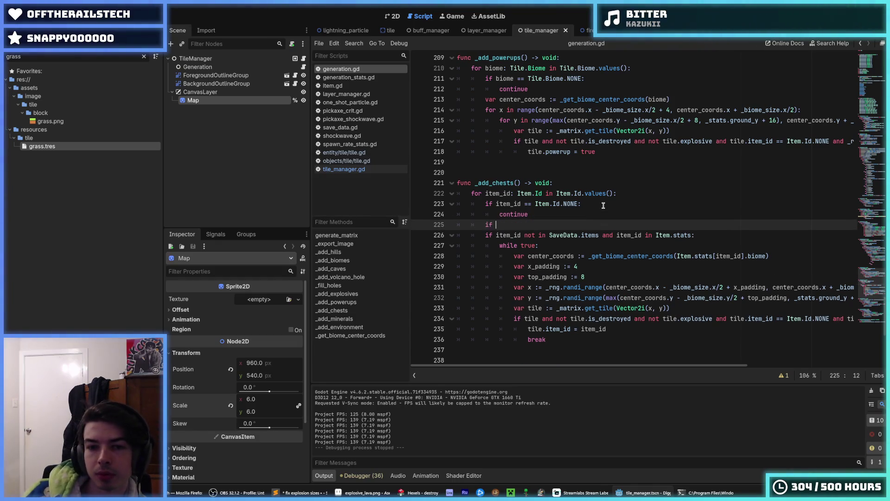
pyautogui.write('item_id ')
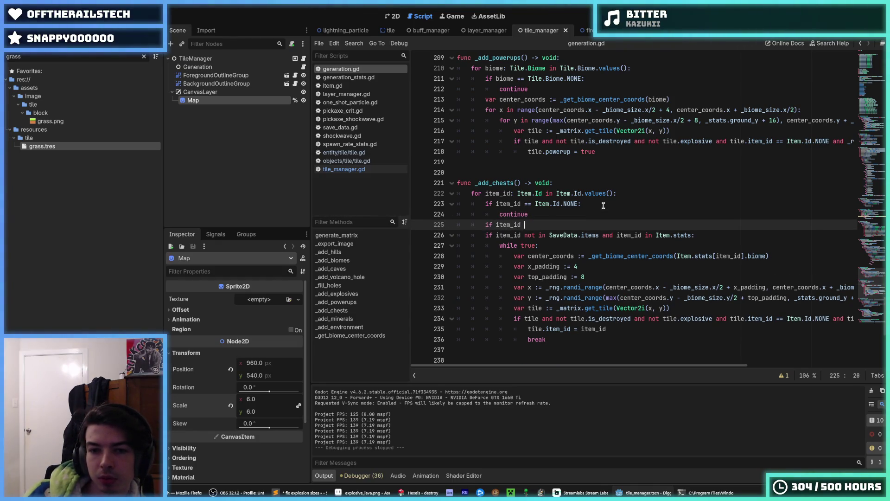
pyautogui.write('in ')
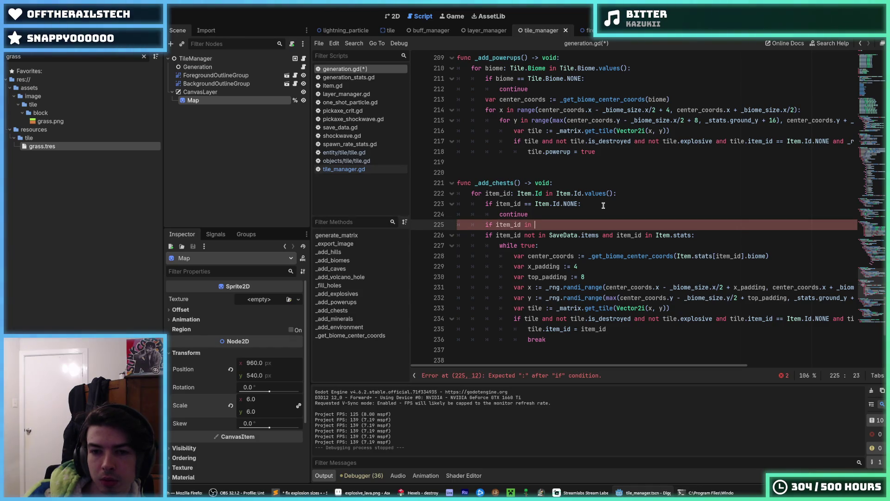
pyautogui.write('SaveData.items:')
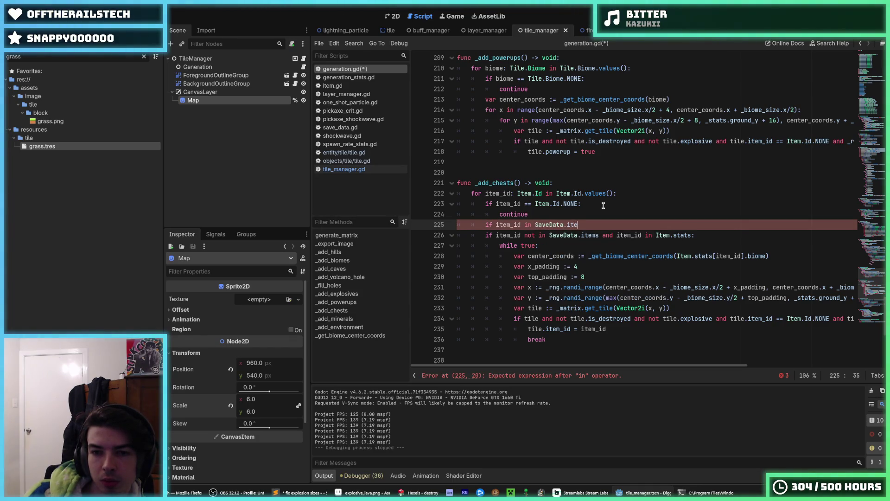
pyautogui.press('Return')
pyautogui.write('continue')
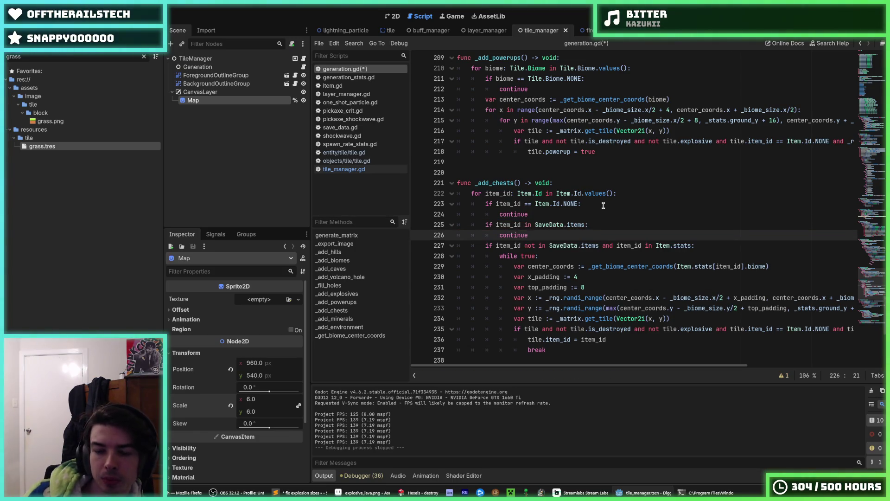
# Add a second guard 'if item_id not in Item.stats: continue' on line 227.
pyautogui.moveTo(617, 245); pyautogui.dragTo(691, 246)
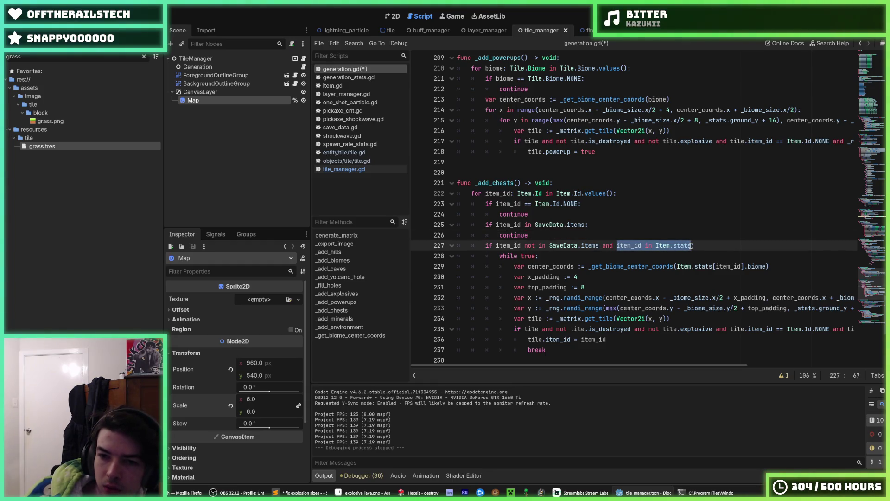
pyautogui.click(581, 234)
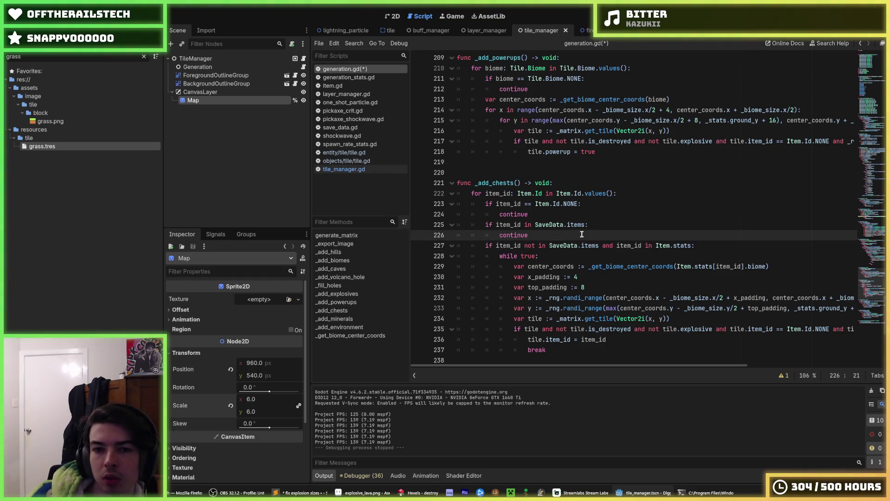
pyautogui.press('Return')
pyautogui.write('if ')
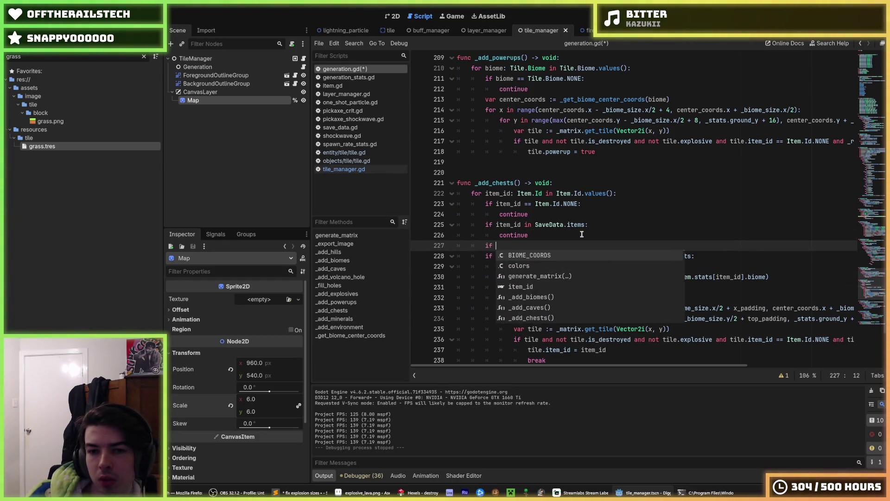
pyautogui.write('not item_id in Item.stats')
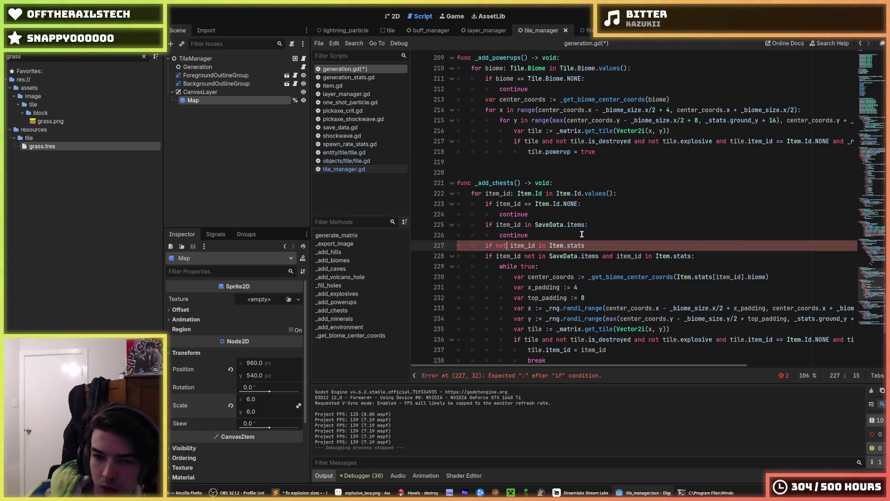
pyautogui.hotkey('ctrl', 'Left')
pyautogui.hotkey('ctrl', 'Left')
pyautogui.hotkey('ctrl', 'Left')
pyautogui.press('BackSpace')
pyautogui.press('BackSpace')
pyautogui.press('BackSpace')
pyautogui.press('BackSpace')
pyautogui.press('Right')
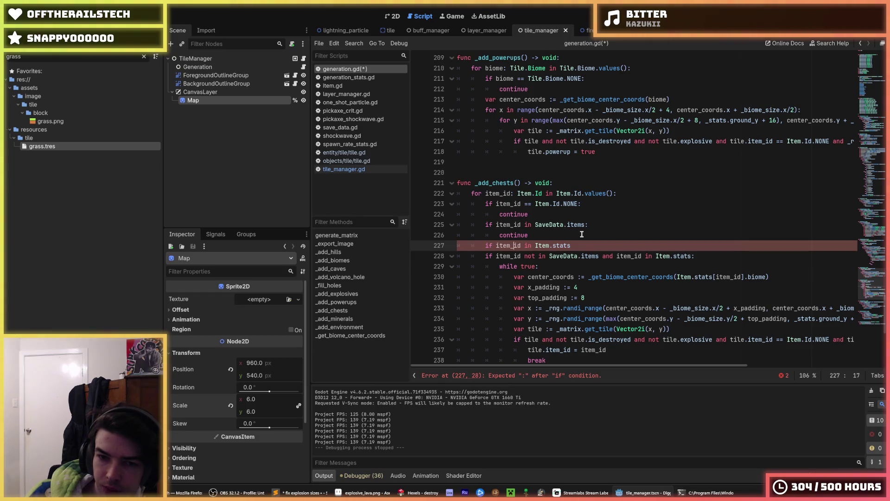
pyautogui.write('not')
pyautogui.press('End')
pyautogui.write(':')
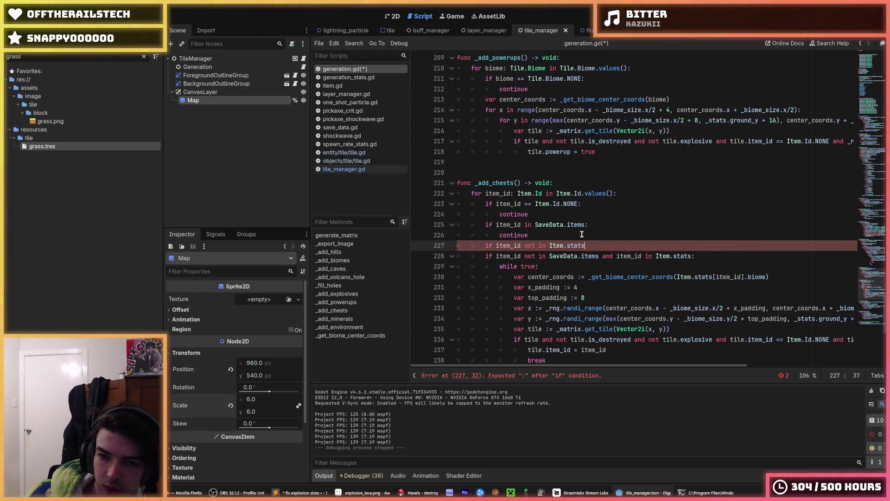
pyautogui.press('Return')
pyautogui.write('cont')
pyautogui.press('Return')
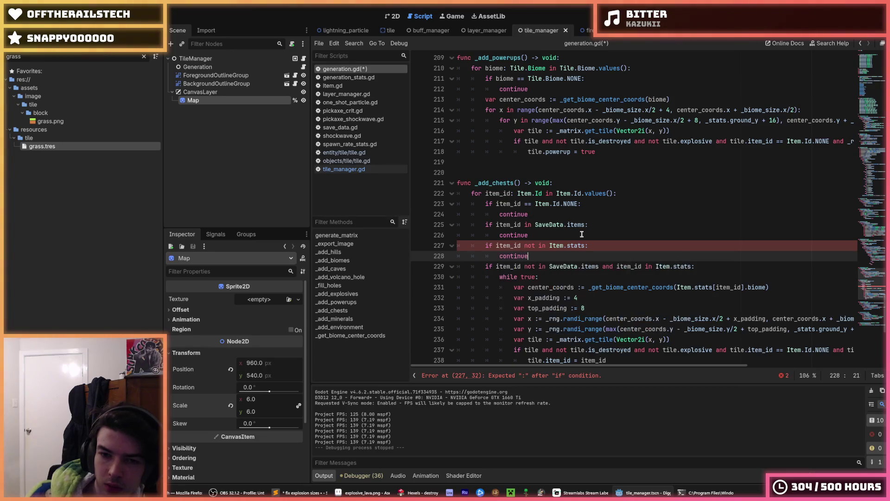
# Delete the old combined SaveData check, unindent the while loop block one level, and save.
pyautogui.press('Down')
pyautogui.press('End')
pyautogui.hotkey('shift', 'Up')
pyautogui.press('BackSpace')
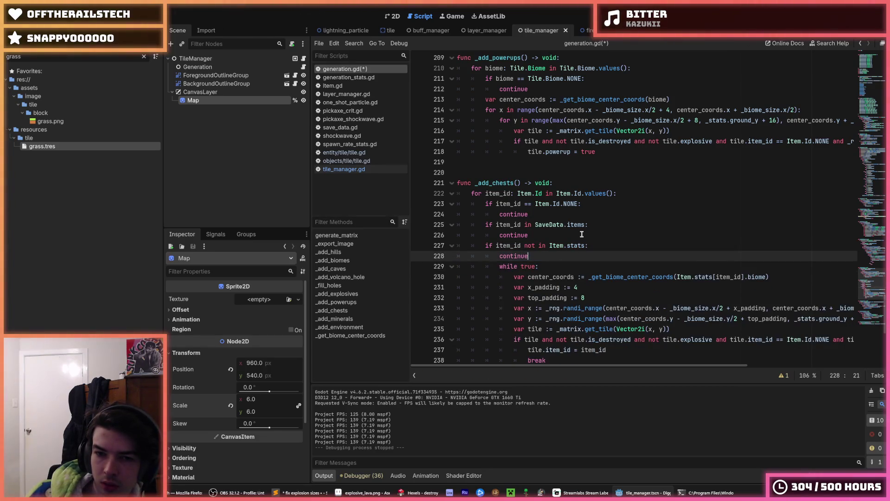
pyautogui.press('Down')
pyautogui.hotkey('shift', 'Down')
pyautogui.hotkey('shift', 'Down')
pyautogui.hotkey('shift', 'Down')
pyautogui.hotkey('shift', 'Down')
pyautogui.hotkey('shift', 'Down')
pyautogui.hotkey('shift', 'Down')
pyautogui.hotkey('shift', 'Down')
pyautogui.hotkey('shift', 'Up')
pyautogui.hotkey('shift', 'Up')
pyautogui.hotkey('shift', 'Up')
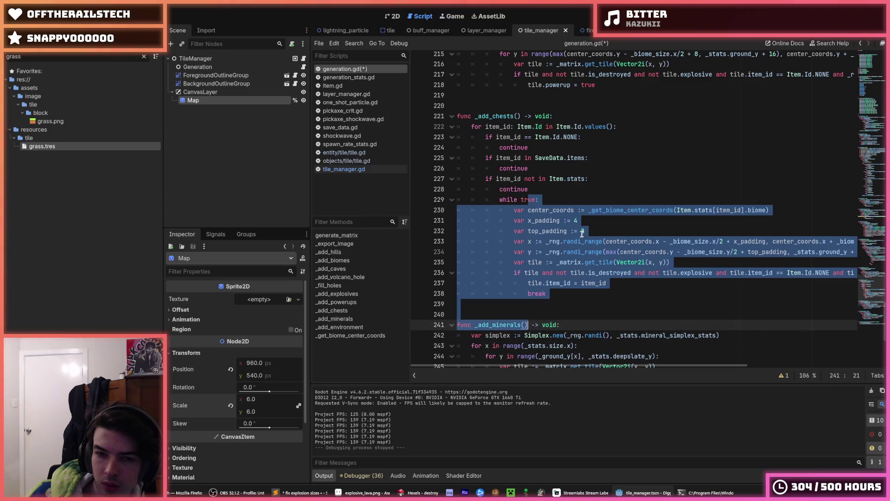
pyautogui.hotkey('shift', 'Tab')
pyautogui.press('Escape')
pyautogui.hotkey('ctrl', 's')
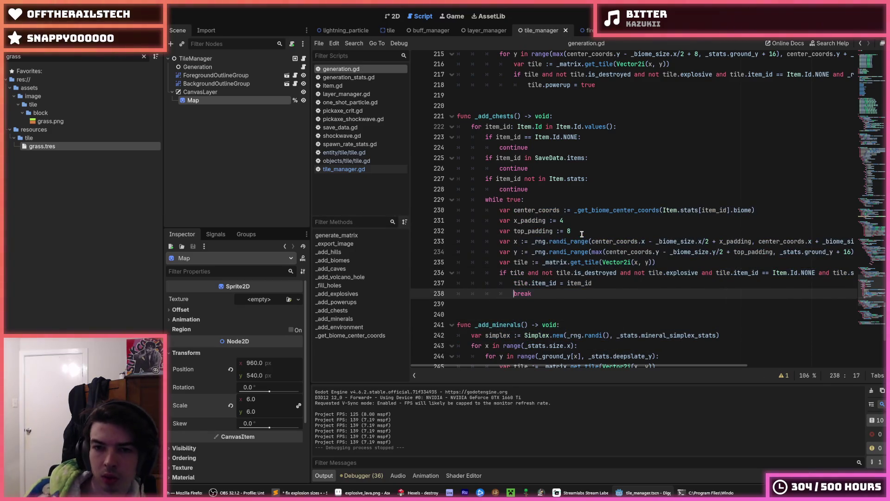
# Return the cursor to the continue on line 228 to review the new guards.
pyautogui.click(537, 201)
pyautogui.click(536, 190)
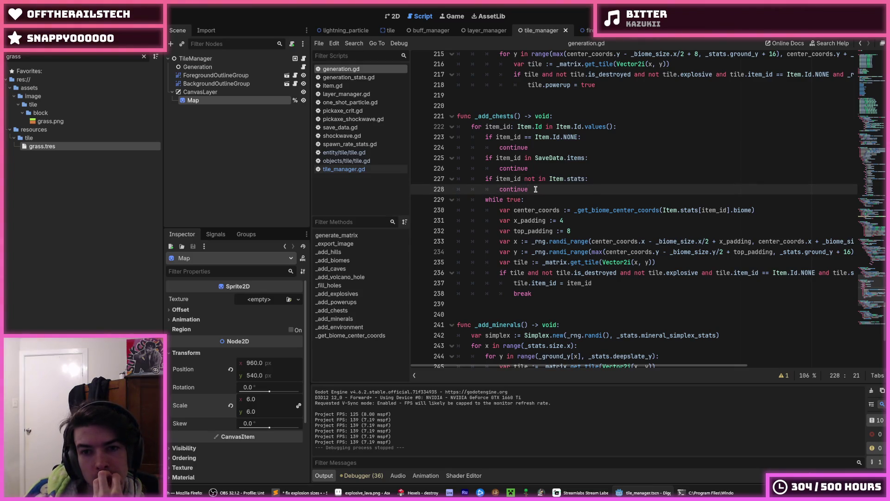
pyautogui.press('Down')
pyautogui.press('Up')
pyautogui.press('Up')
pyautogui.press('Down')
pyautogui.scroll(4, 551, 221)
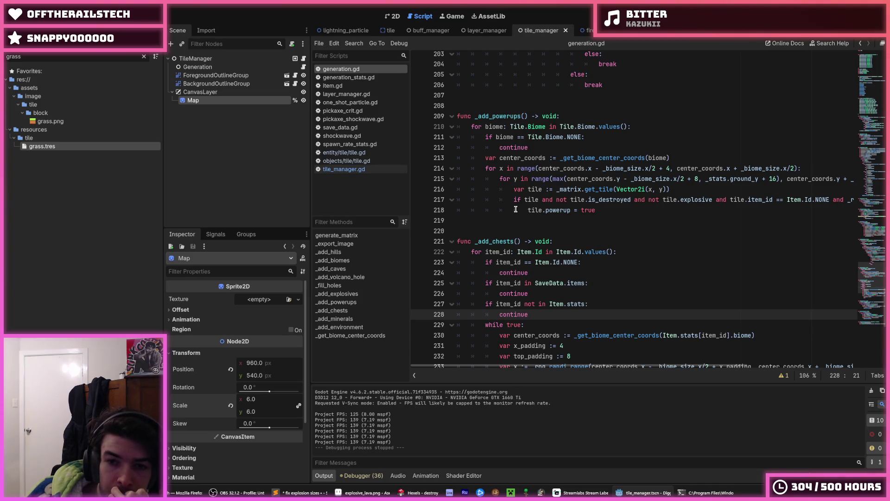
pyautogui.scroll(9, 515, 209)
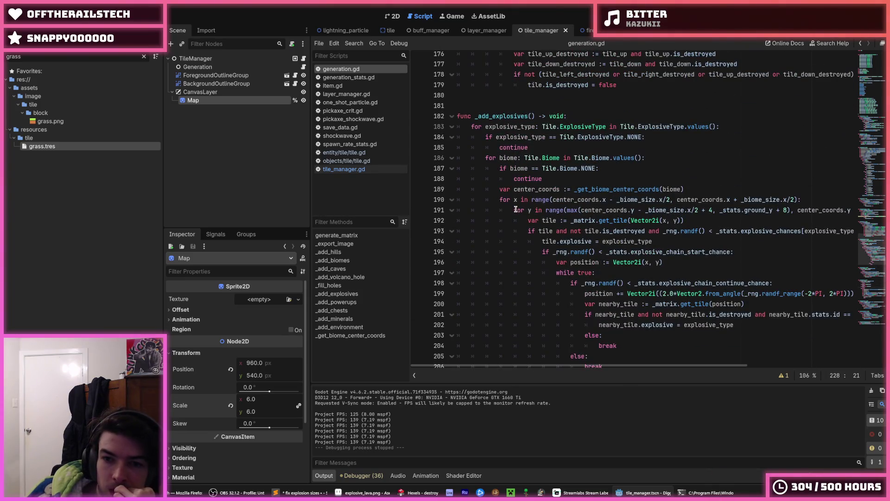
pyautogui.scroll(-3, 515, 209)
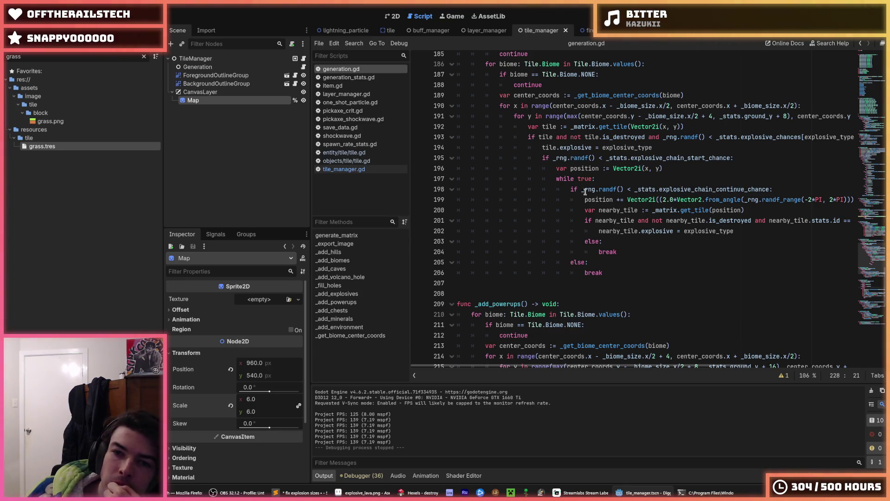
pyautogui.click(609, 142)
pyautogui.moveTo(596, 137)
pyautogui.mouseDown()
pyautogui.moveTo(855, 138)
pyautogui.moveTo(451, 139)
pyautogui.mouseUp()
pyautogui.click(539, 136)
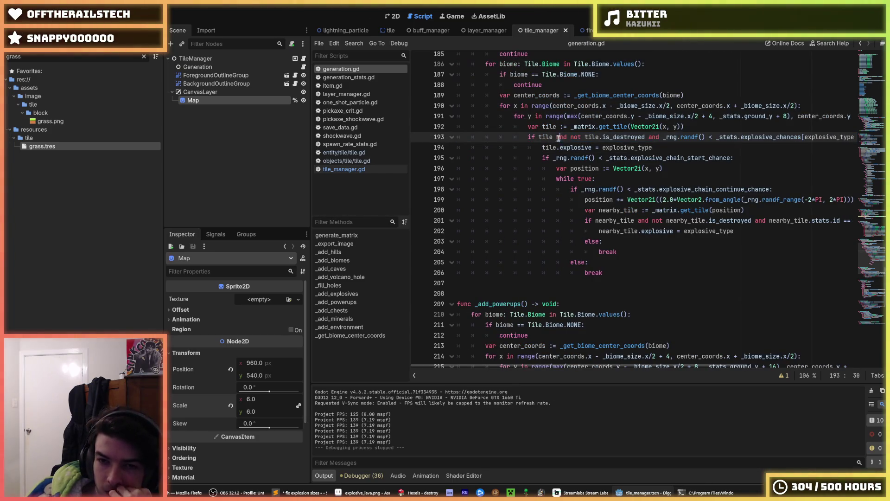
pyautogui.click(554, 168)
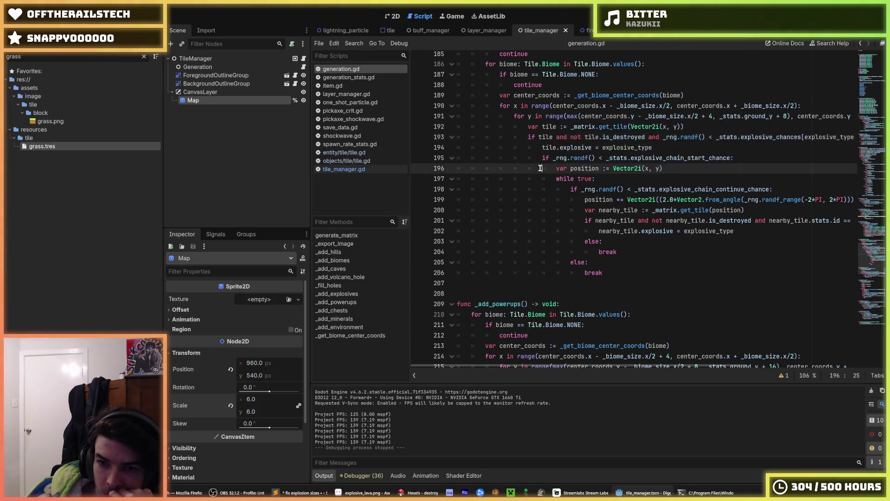
pyautogui.scroll(-10, 578, 251)
pyautogui.click(556, 201)
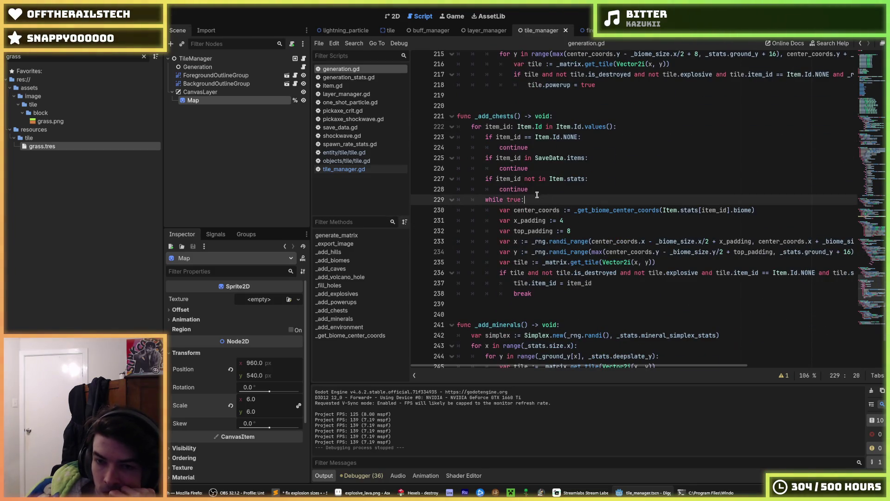
pyautogui.click(534, 191)
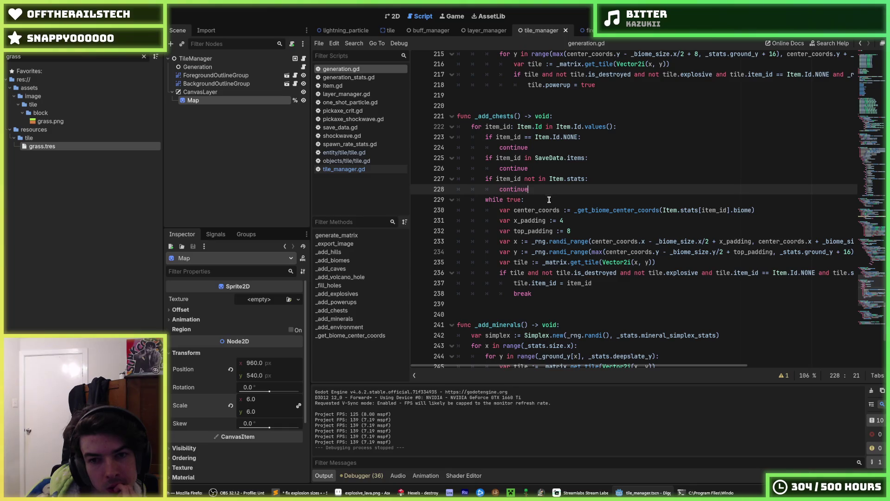
pyautogui.click(549, 200)
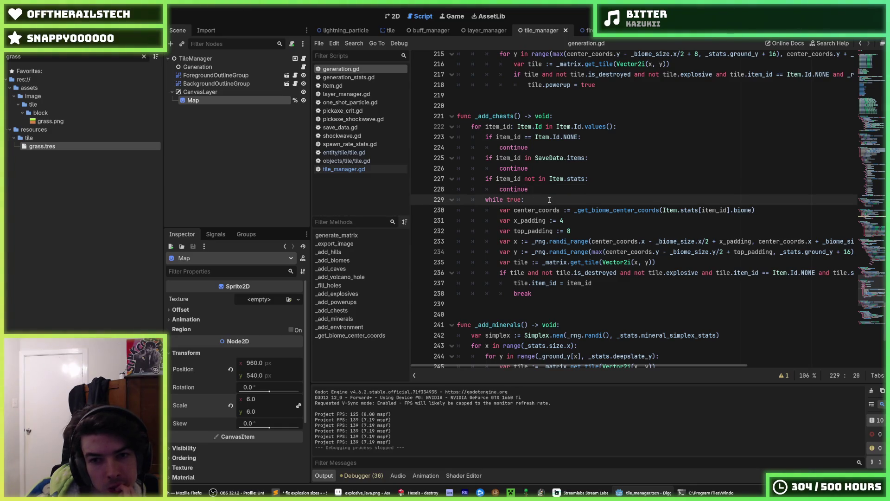
pyautogui.click(574, 221)
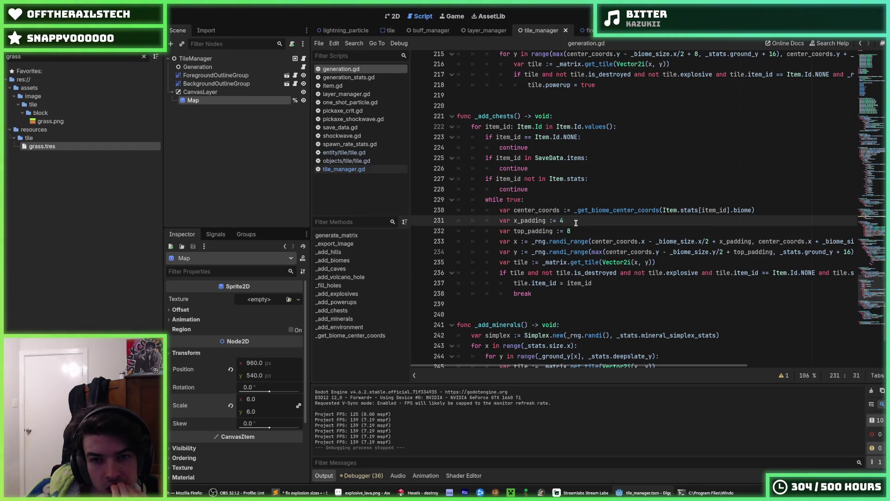
pyautogui.click(575, 231)
pyautogui.click(561, 198)
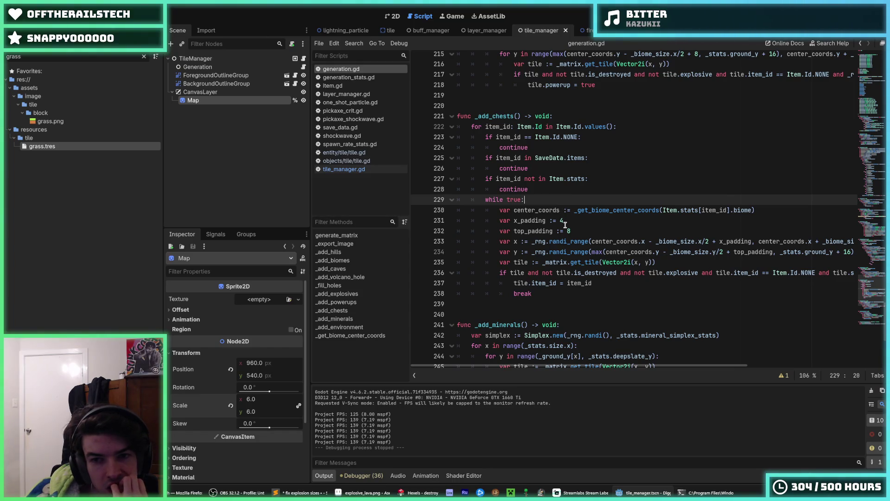
pyautogui.click(585, 221)
pyautogui.click(585, 229)
pyautogui.click(576, 221)
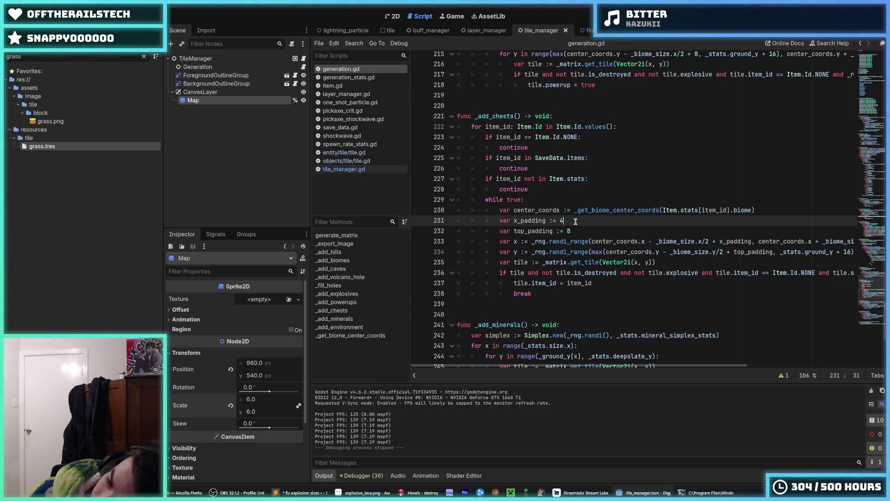
pyautogui.click(577, 230)
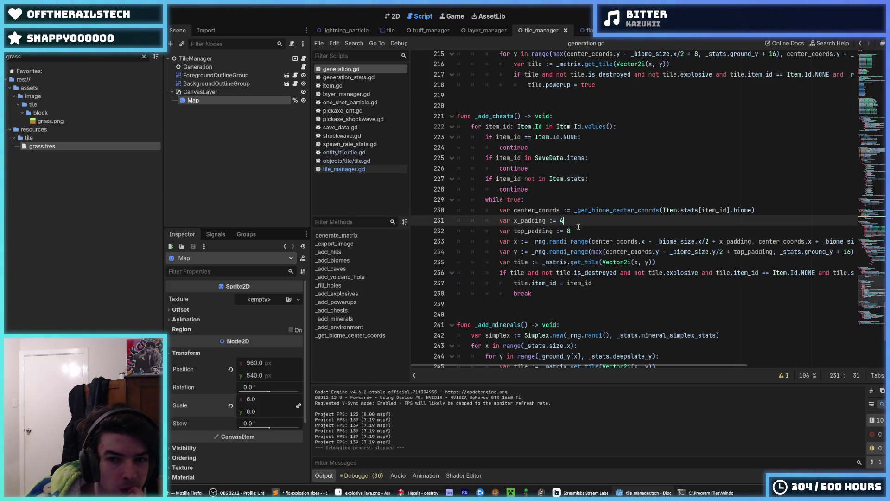
pyautogui.click(572, 221)
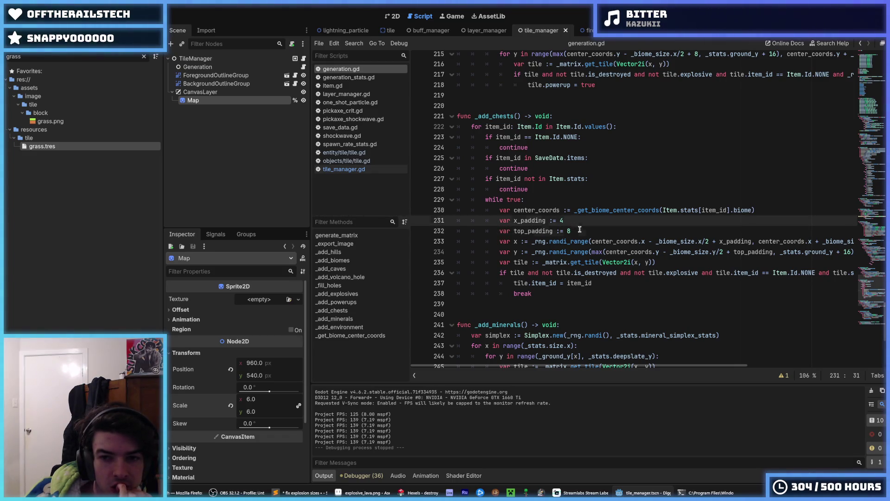
pyautogui.click(581, 228)
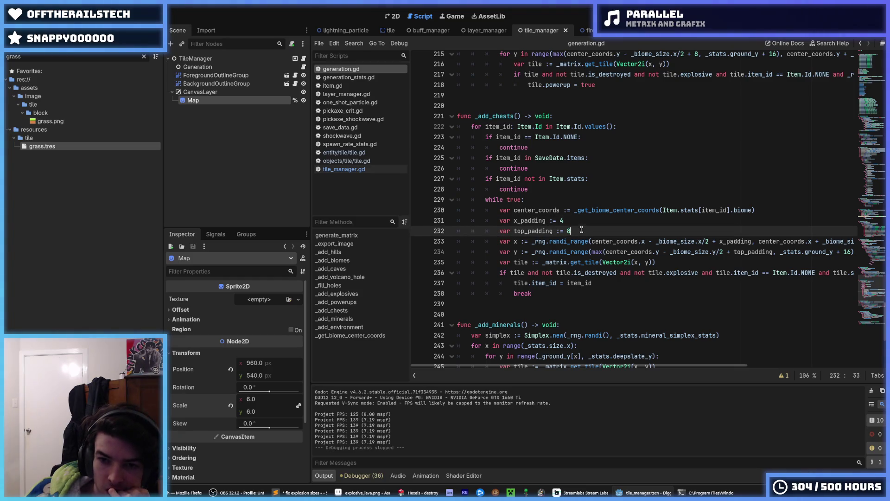
pyautogui.click(575, 224)
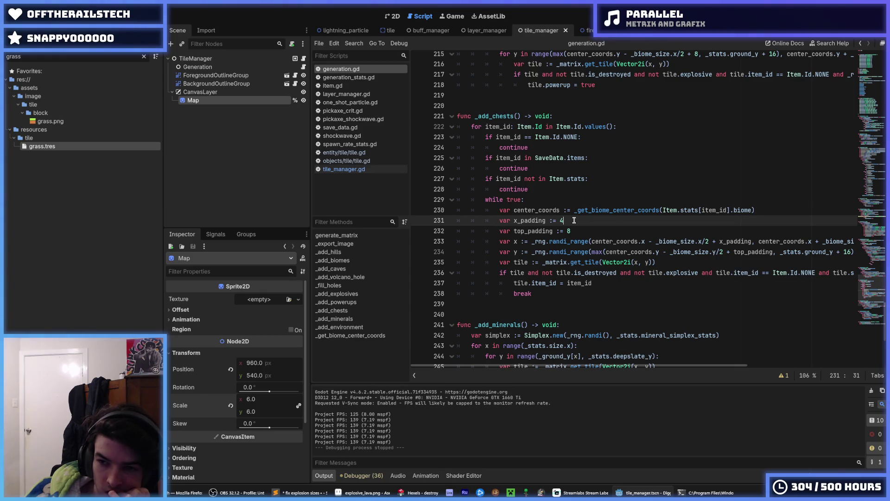
pyautogui.click(584, 227)
pyautogui.click(578, 222)
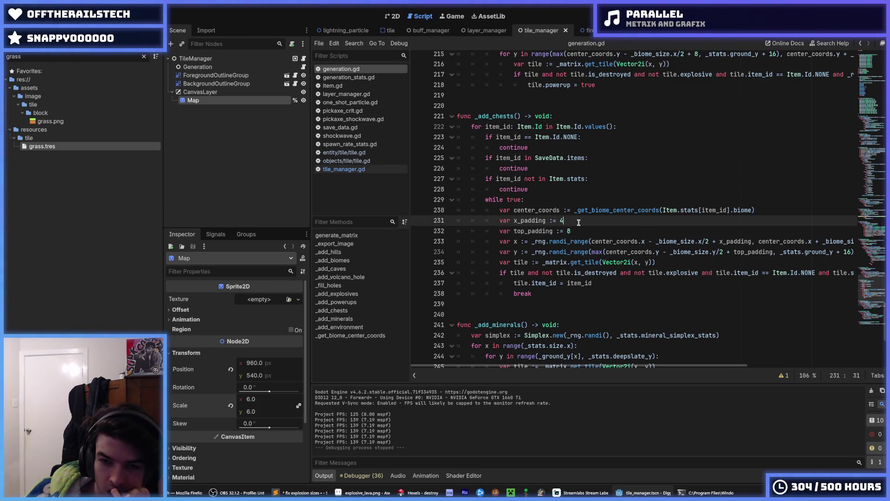
pyautogui.click(577, 229)
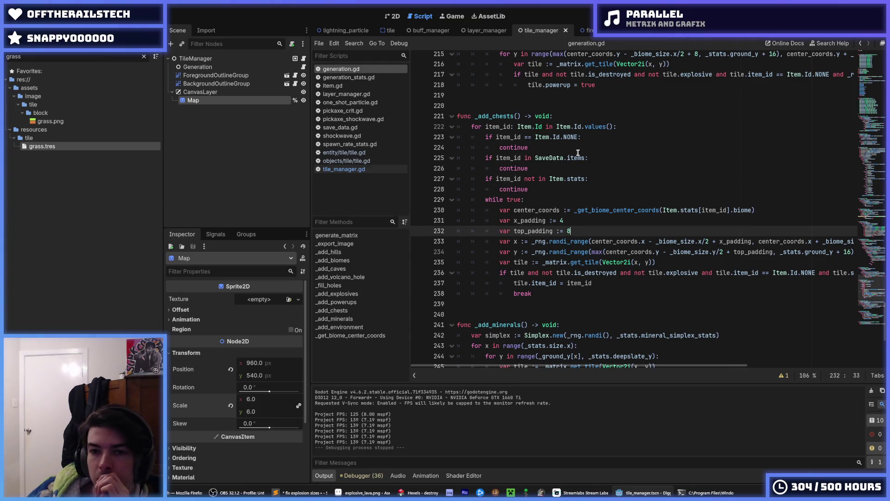
pyautogui.click(571, 115)
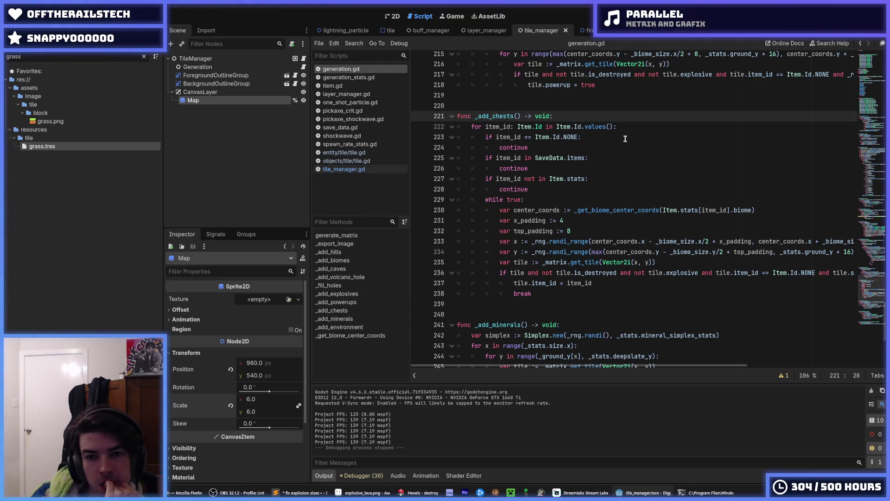
# Begin declaring chest_positions as a Dictionary keyed by Tile.Biome, dropping the mistaken Bomb value type.
pyautogui.press('Return')
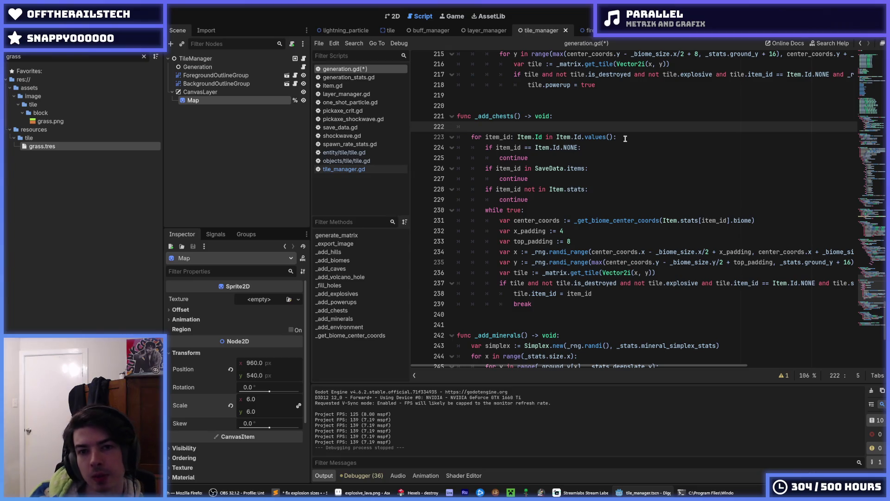
pyautogui.write('var chest')
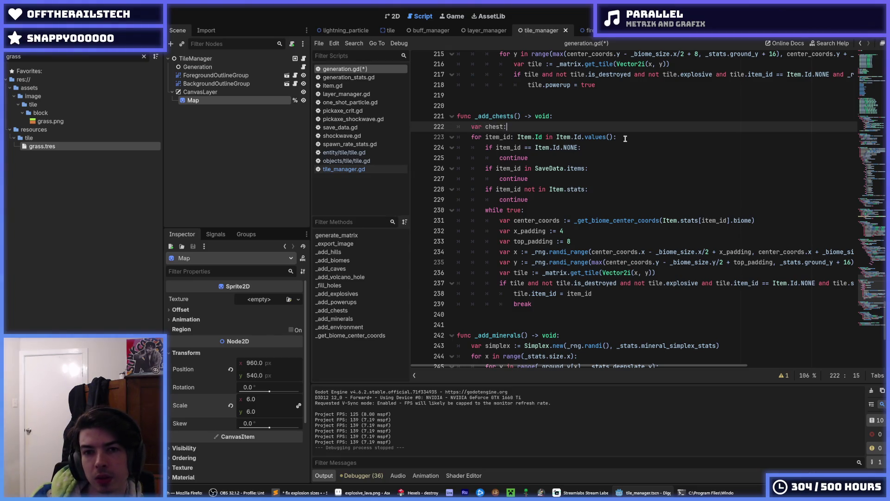
pyautogui.write('_positions')
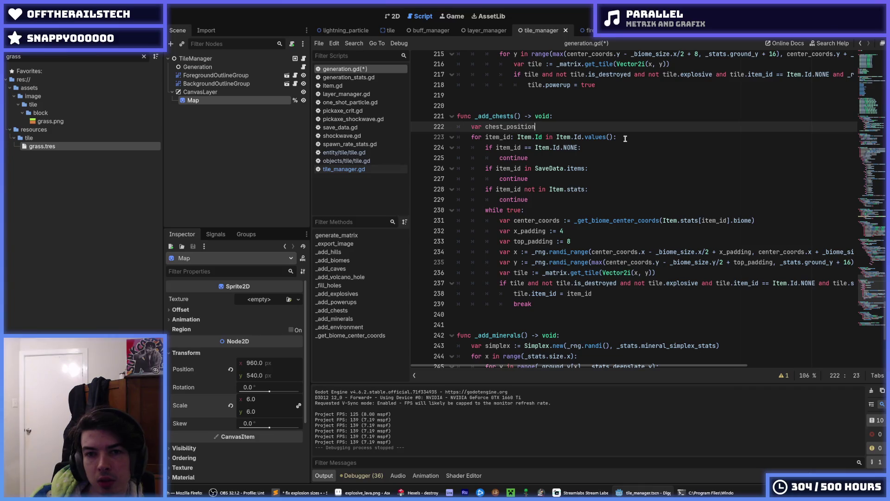
pyautogui.press('BackSpace')
pyautogui.write(': Di')
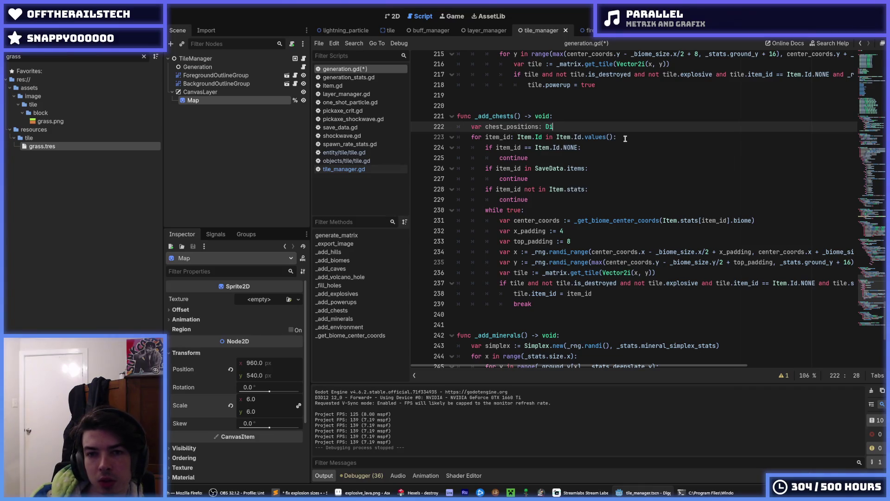
pyautogui.write('ctionary')
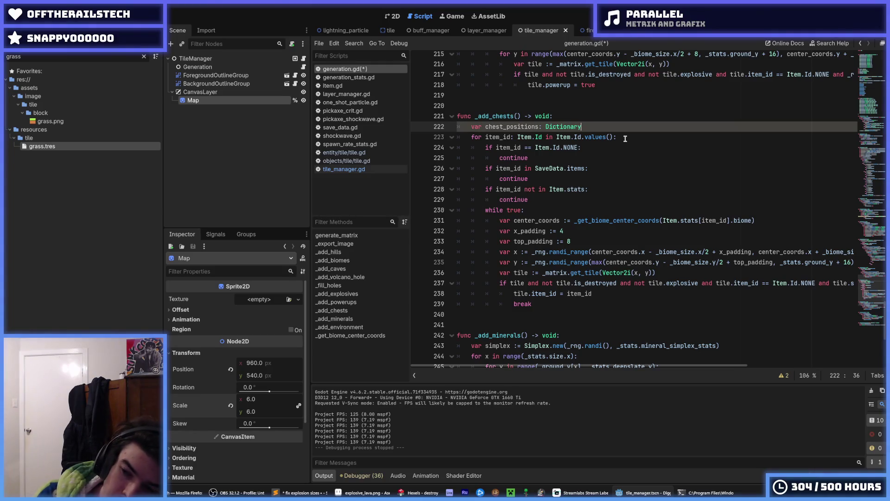
pyautogui.write('[')
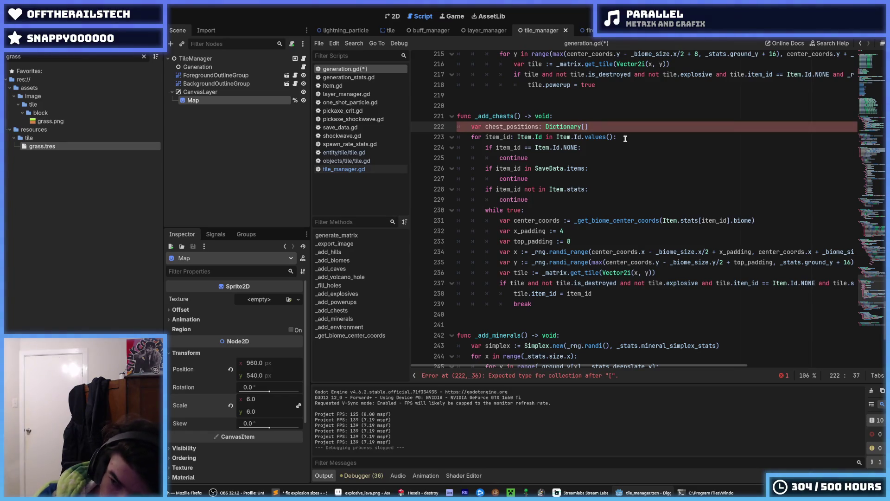
pyautogui.press('Right')
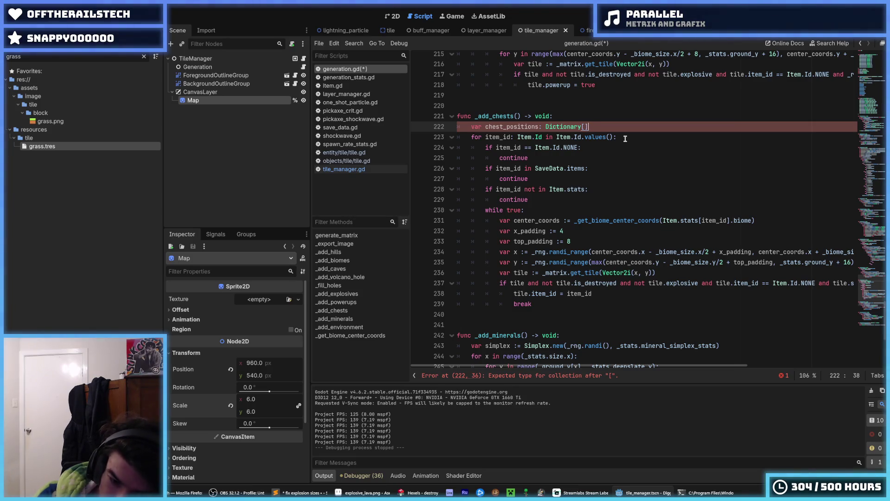
pyautogui.press('Left')
pyautogui.write('Tile.Bio')
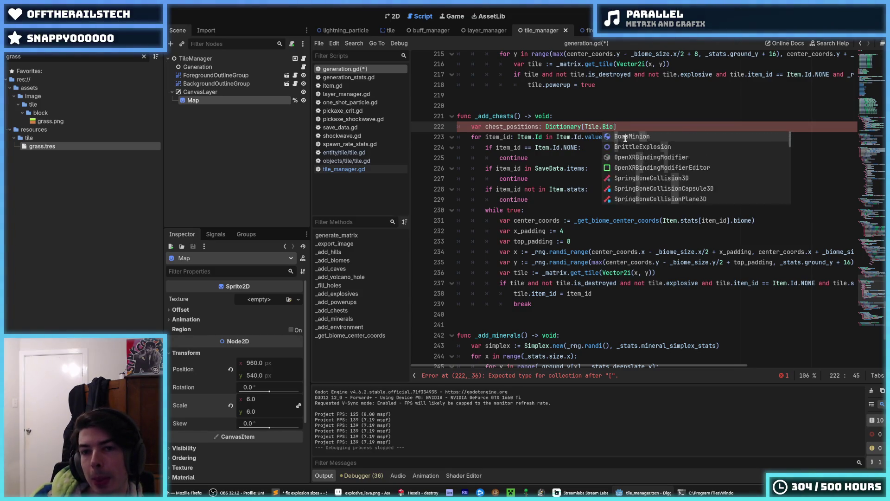
pyautogui.write('me, ')
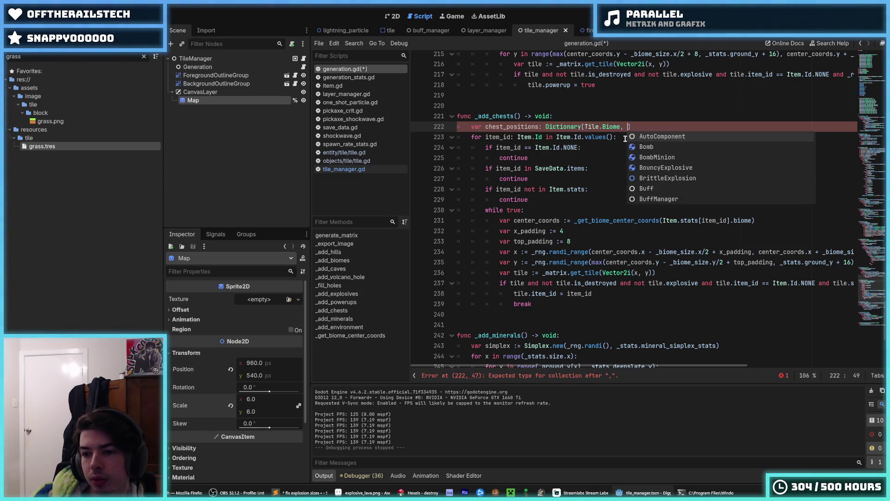
pyautogui.write('Bom')
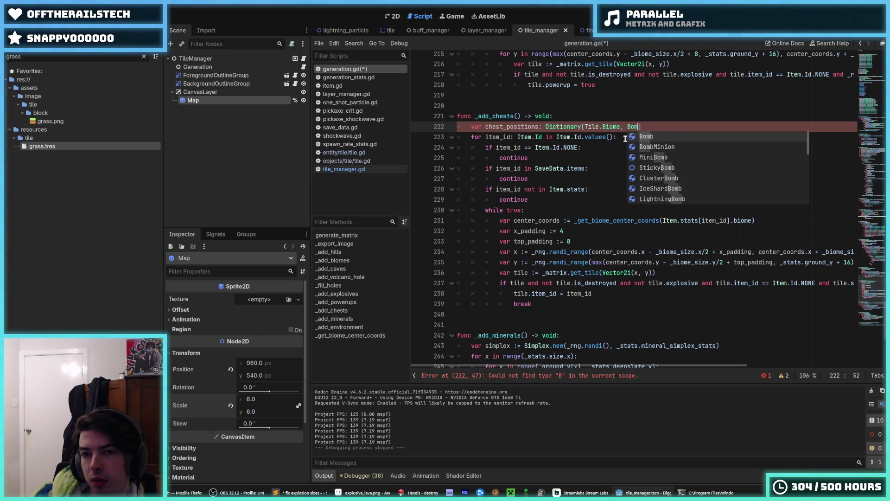
pyautogui.write('b')
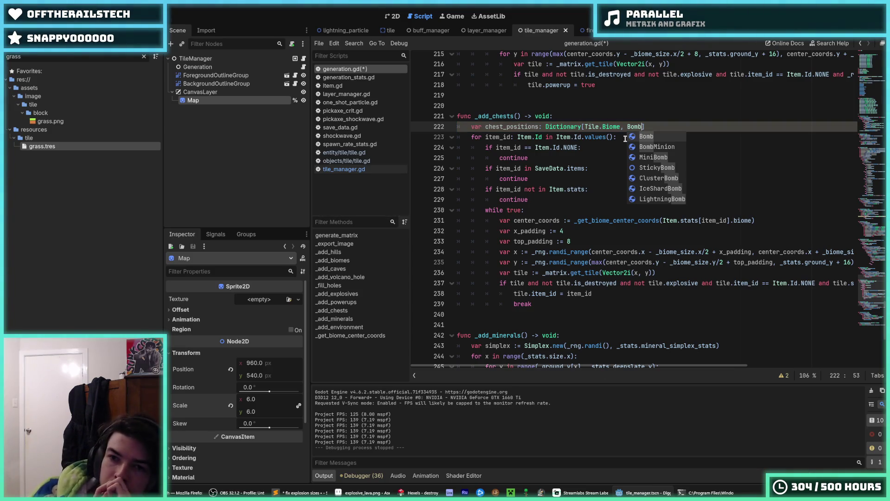
pyautogui.press('BackSpace')
pyautogui.press('BackSpace')
pyautogui.press('BackSpace')
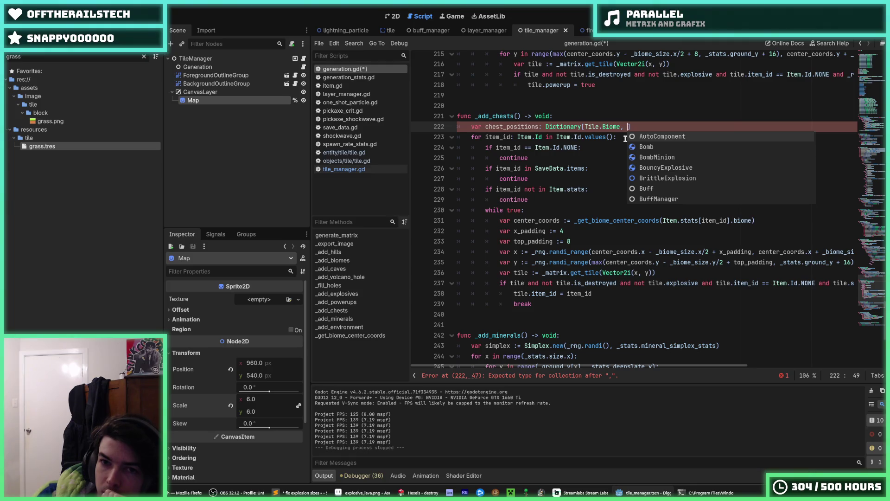
# Make the value type a plain Array, dropping the Vector2 element type, and initialize it to {}.
pyautogui.write('Array[]')
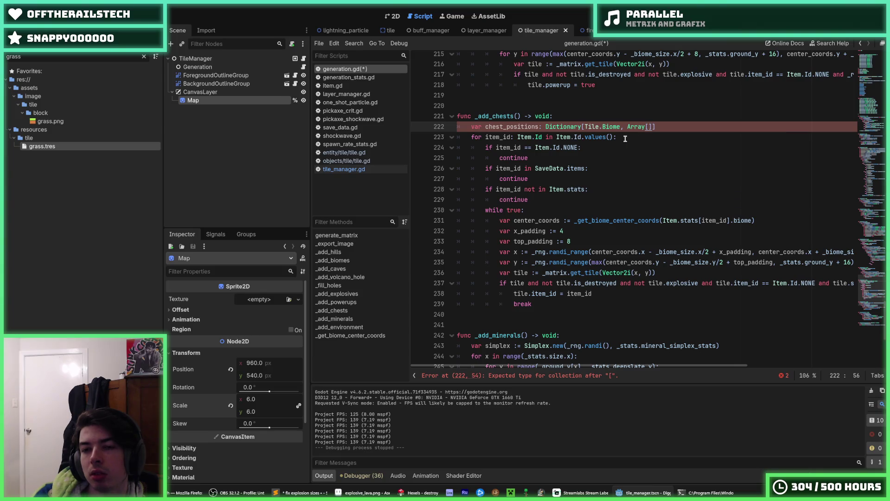
pyautogui.press('Left')
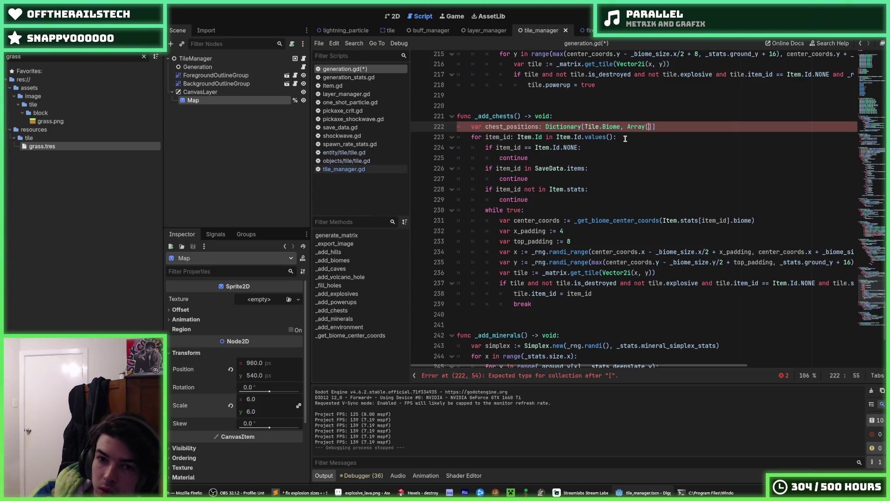
pyautogui.write('Vector2')
pyautogui.press('End')
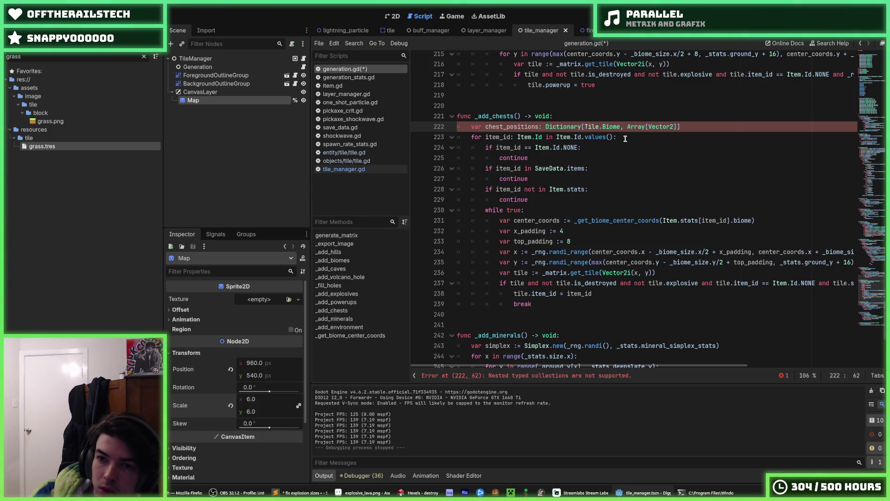
pyautogui.press('BackSpace')
pyautogui.press('BackSpace')
pyautogui.press('BackSpace')
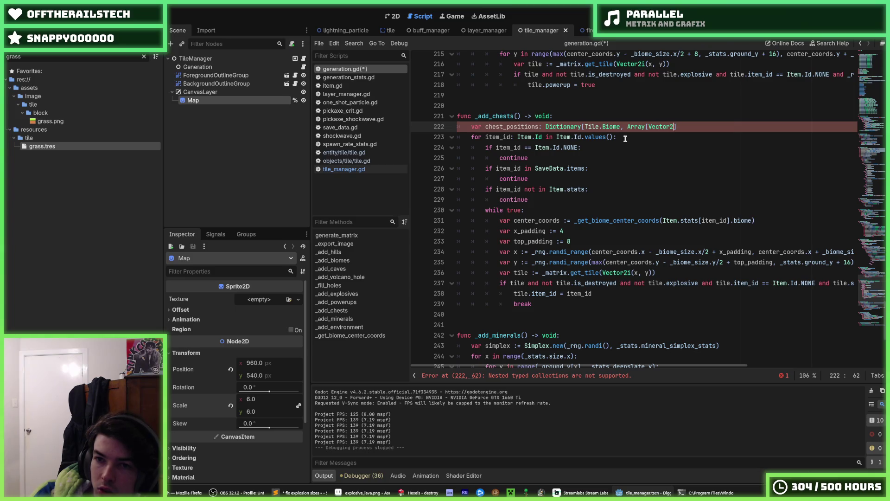
pyautogui.write(']')
pyautogui.hotkey('ctrl', 's')
pyautogui.press('BackSpace')
pyautogui.press('BackSpace')
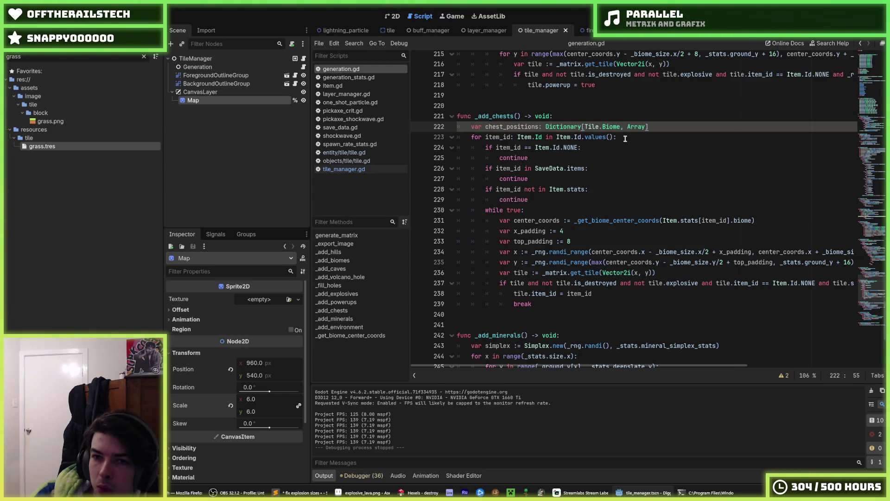
pyautogui.write(' = {')
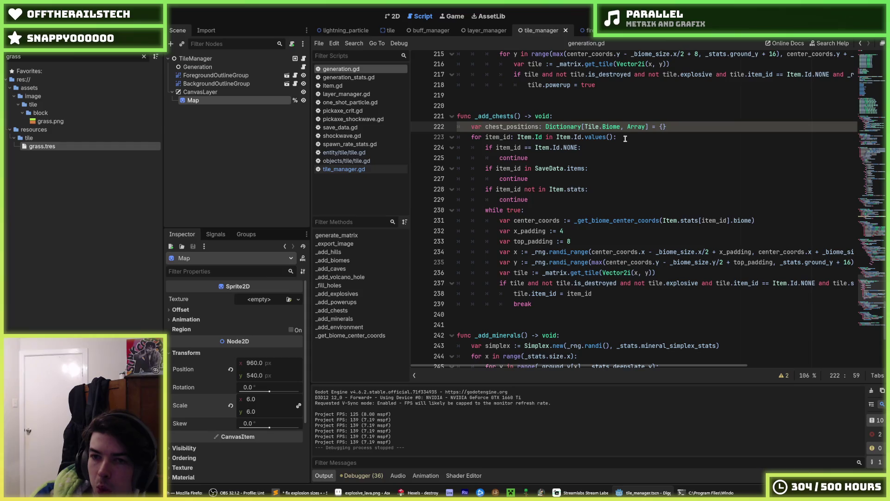
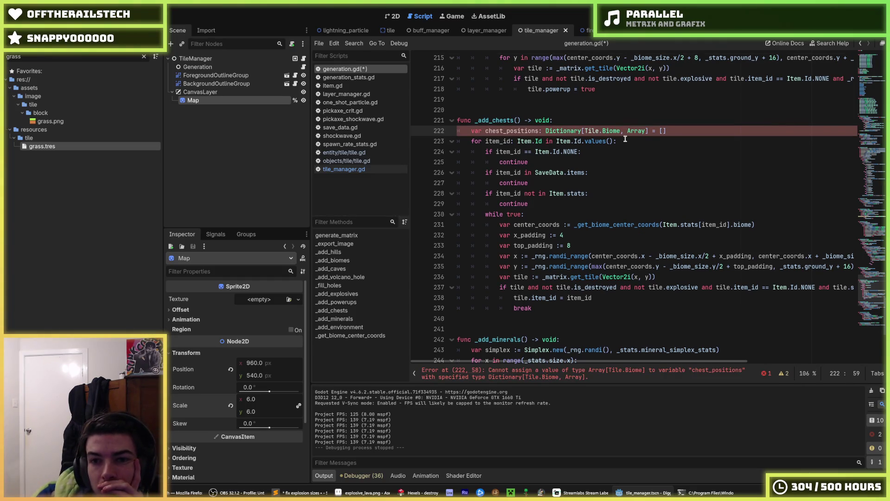
# Change chest_positions on line 222 to an empty dictionary {} and start a 'for' line below it.
pyautogui.press('BackSpace')
pyautogui.write('{')
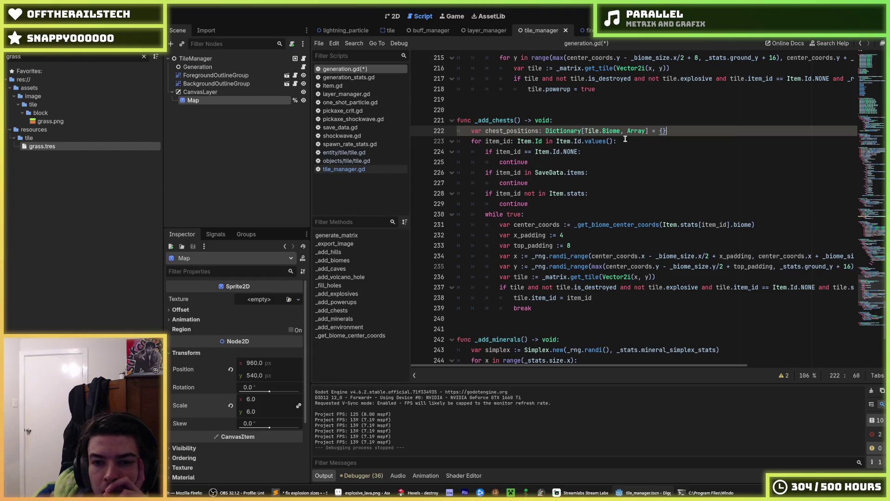
pyautogui.press('Return')
pyautogui.press('Return')
pyautogui.press('Up')
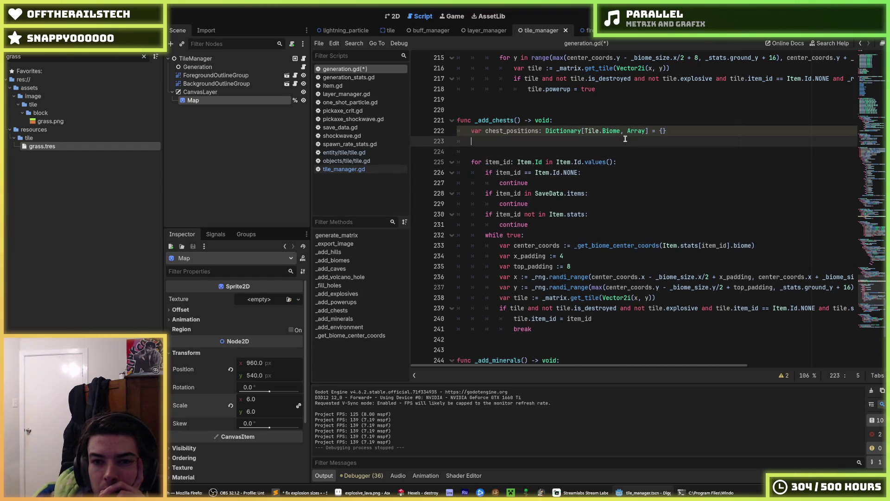
pyautogui.write('f')
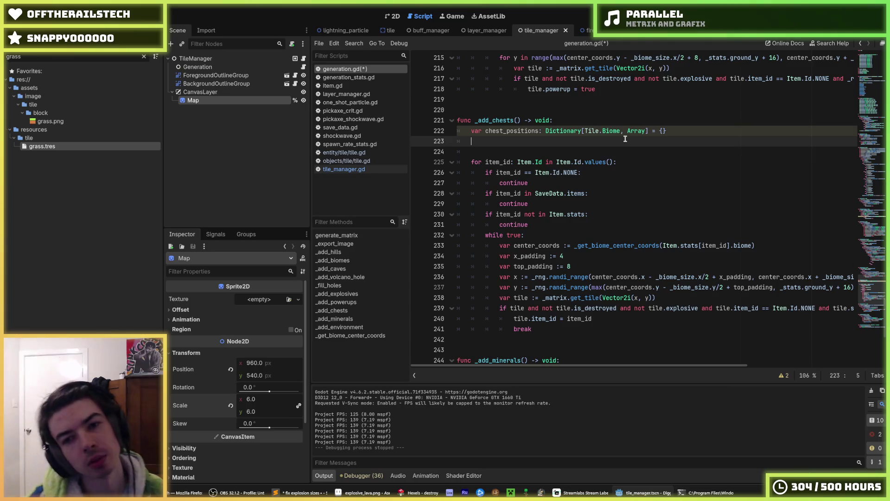
pyautogui.write('or')
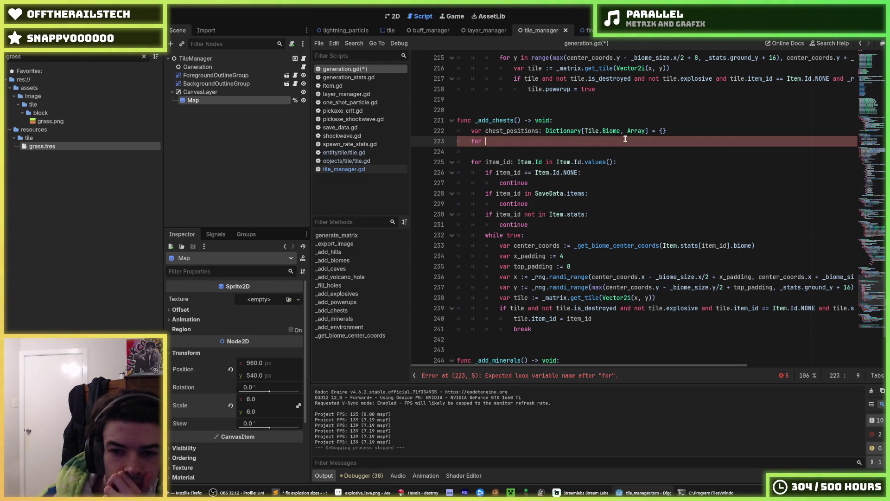
pyautogui.scroll(4, 601, 157)
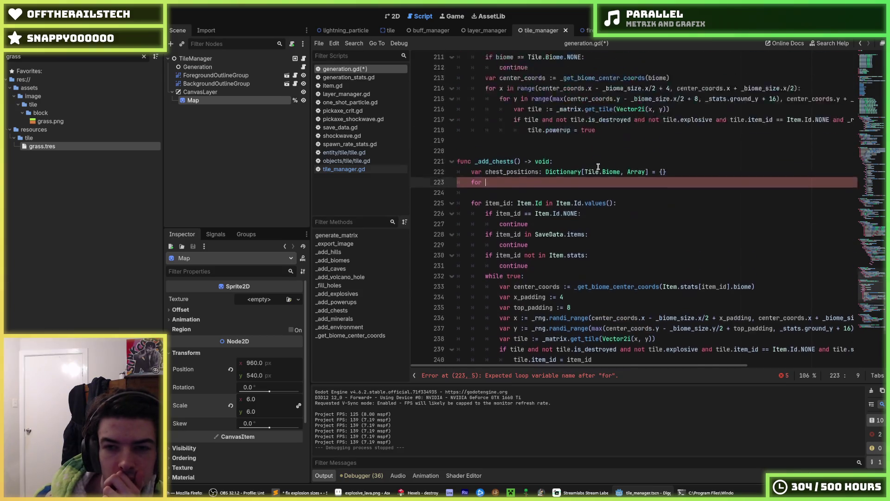
# Copy the biome loop and its NONE check from _add_powerups over the unfinished 'for' in _add_chests.
pyautogui.click(552, 152)
pyautogui.moveTo(552, 152); pyautogui.dragTo(457, 131)
pyautogui.hotkey('ctrl', 'c')
pyautogui.moveTo(485, 267); pyautogui.dragTo(452, 262)
pyautogui.hotkey('ctrl', 'v')
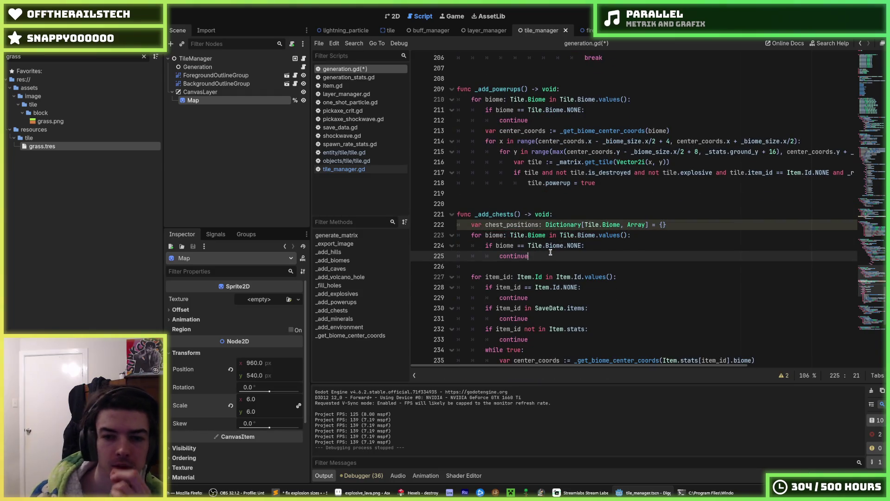
pyautogui.scroll(-2, 550, 253)
# Paste the center_coords and nested x/y tile lookup lines under continue in _add_chests.
pyautogui.moveTo(484, 99); pyautogui.dragTo(701, 126)
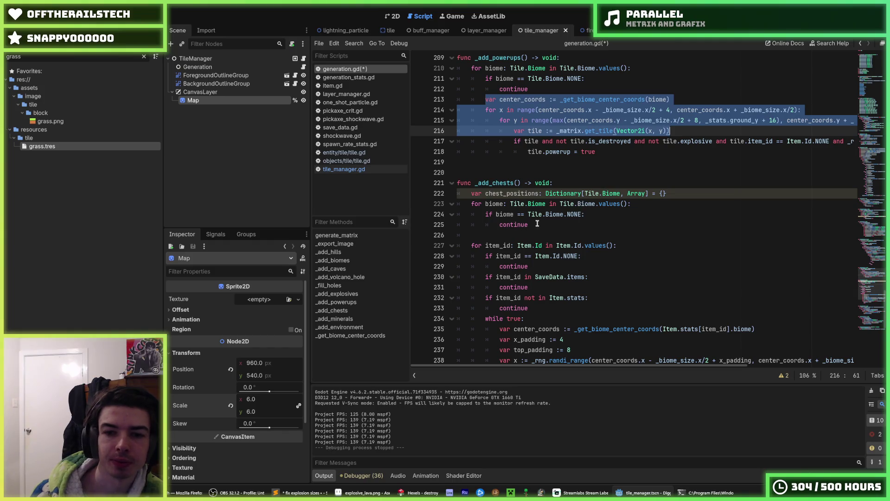
pyautogui.scroll(-2, 537, 224)
pyautogui.click(568, 162)
pyautogui.press('Return')
pyautogui.hotkey('ctrl', 'v')
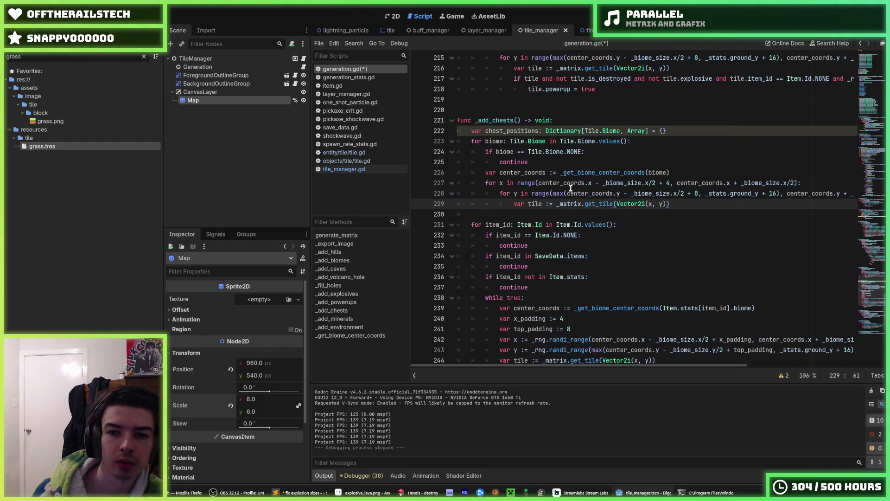
pyautogui.scroll(8, 572, 185)
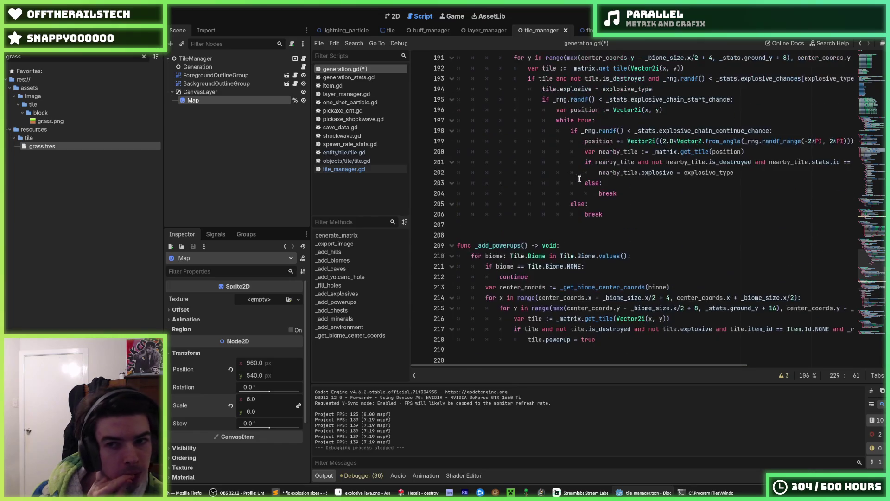
pyautogui.scroll(2, 579, 179)
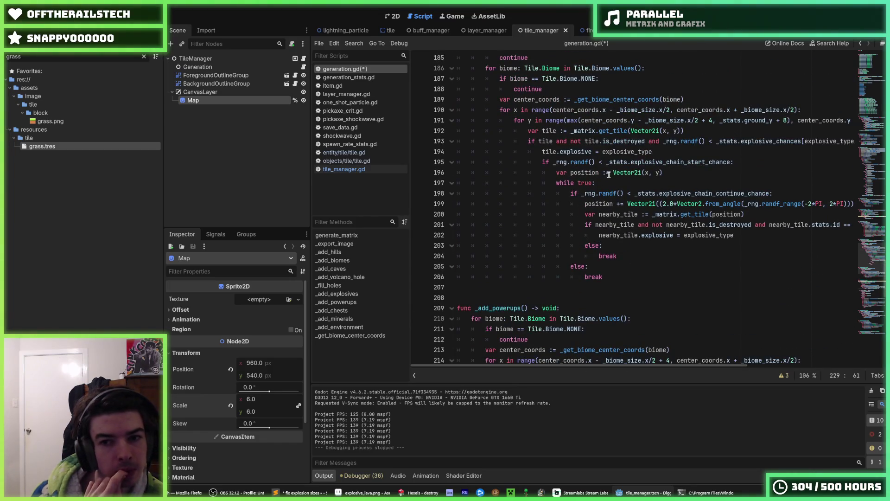
pyautogui.scroll(6, 608, 174)
pyautogui.scroll(-13, 608, 179)
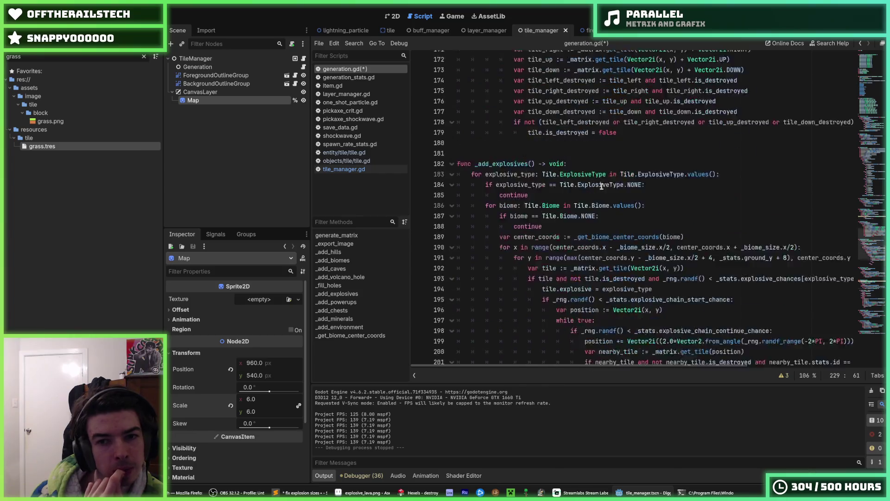
pyautogui.scroll(-8, 600, 188)
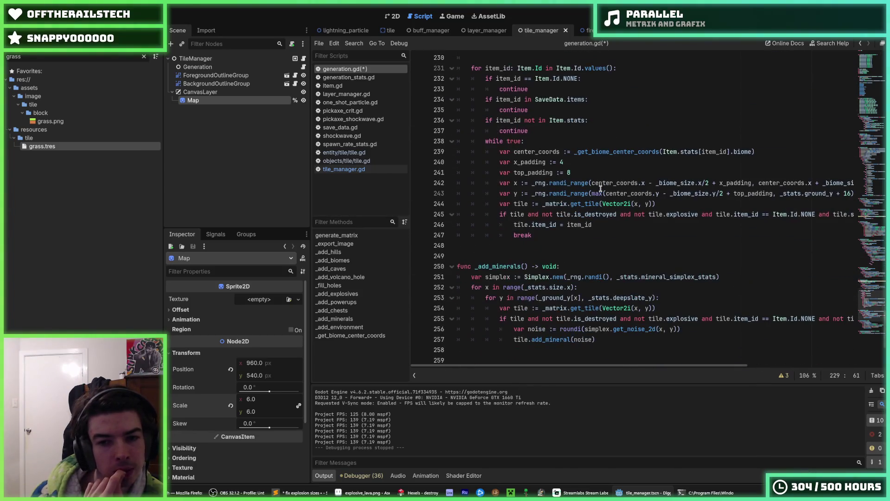
pyautogui.scroll(2, 600, 188)
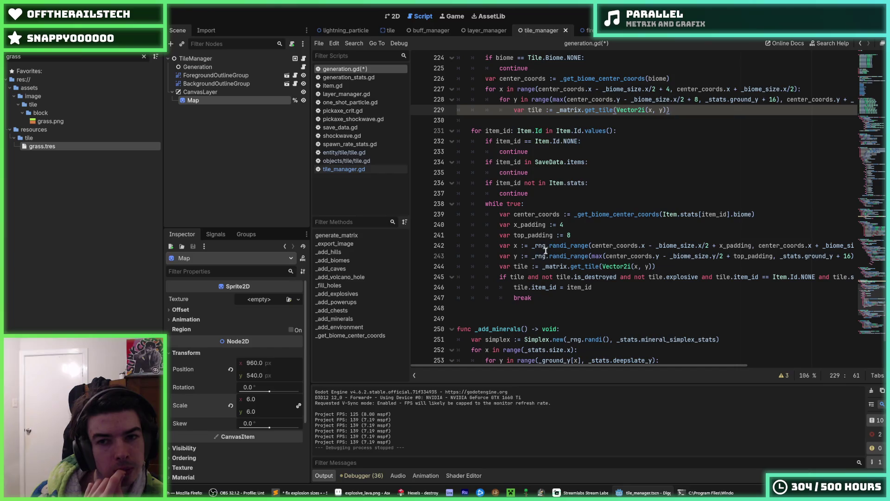
pyautogui.moveTo(501, 245); pyautogui.dragTo(857, 254)
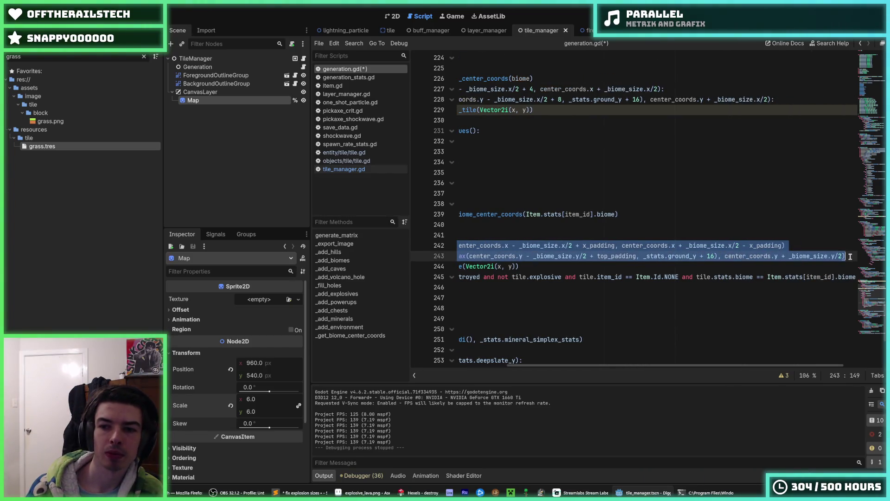
# Move the x_padding, top_padding and random x/y lines below center_coords and unindent them one level.
pyautogui.click(635, 230)
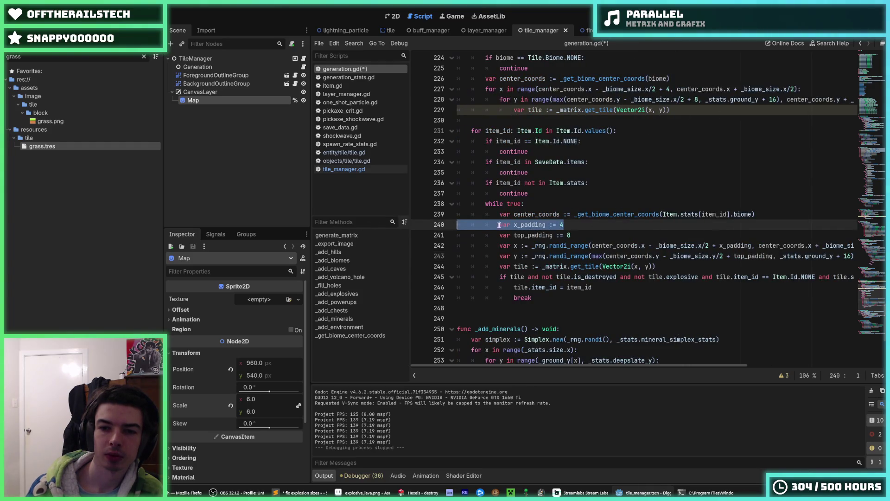
pyautogui.press('Down')
pyautogui.moveTo(496, 226)
pyautogui.mouseDown()
pyautogui.moveTo(506, 235)
pyautogui.moveTo(698, 255)
pyautogui.mouseUp()
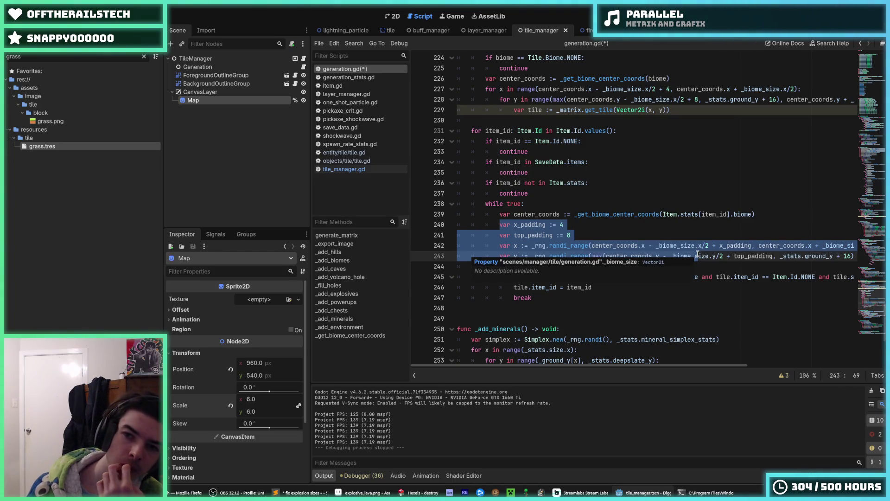
pyautogui.scroll(2, 698, 255)
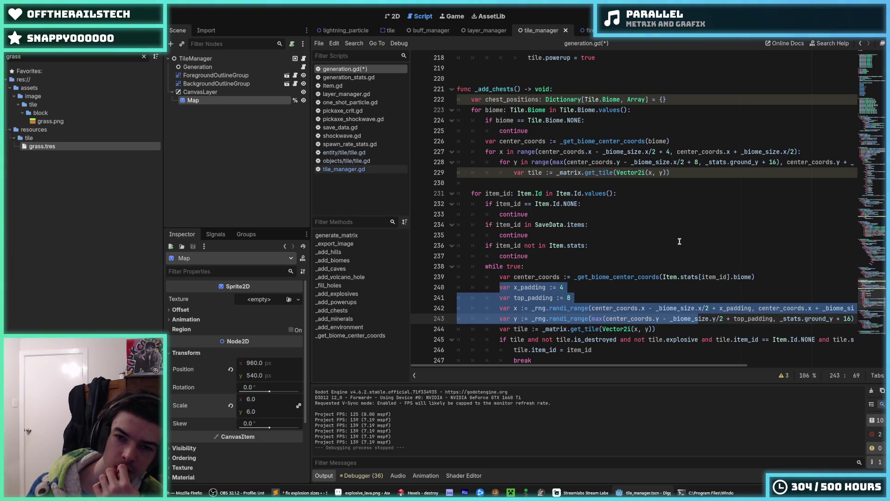
pyautogui.hotkey('alt', 'Up')
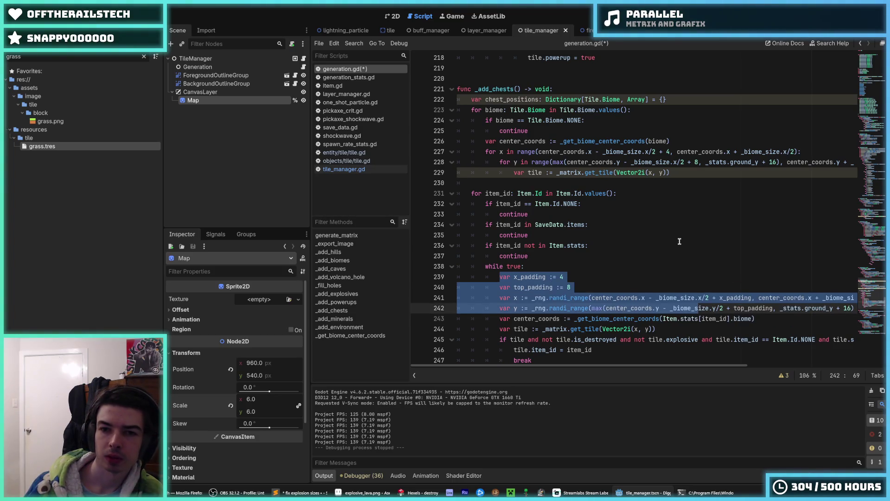
pyautogui.hotkey('alt', 'Up')
pyautogui.hotkey('alt', 'Up')
pyautogui.hotkey('alt', 'Up')
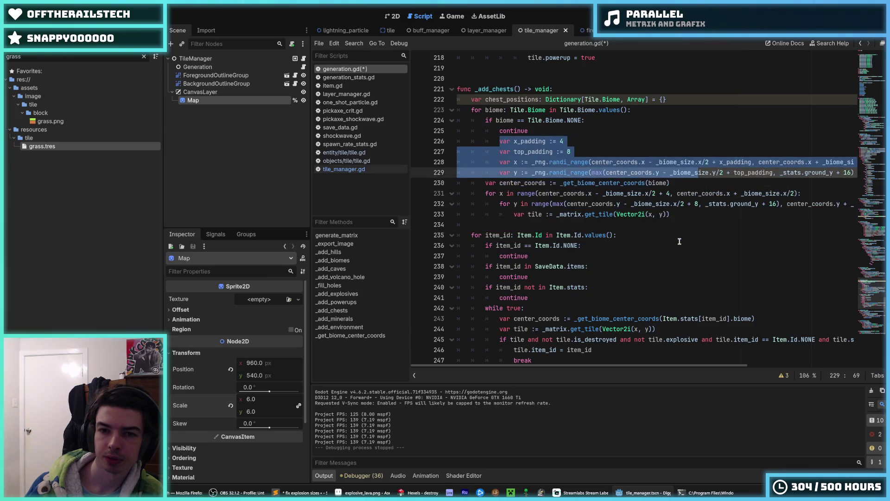
pyautogui.hotkey('alt', 'Down')
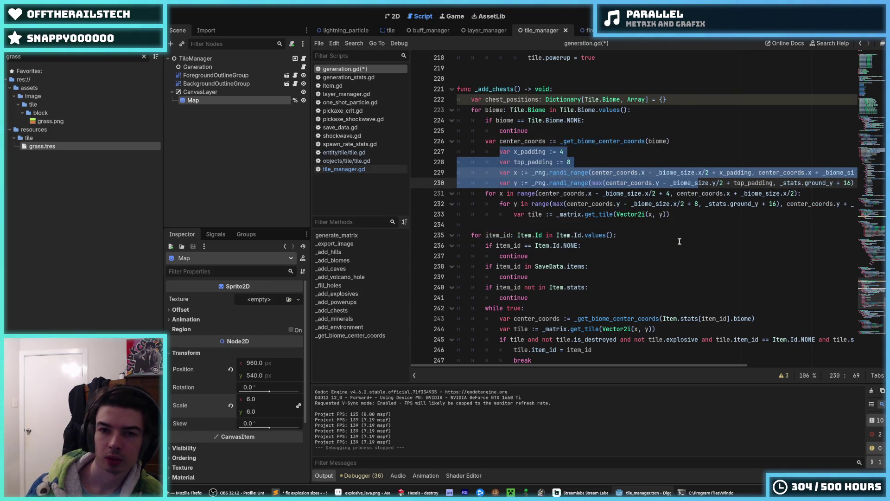
pyautogui.click(593, 189)
pyautogui.moveTo(553, 183); pyautogui.dragTo(530, 152)
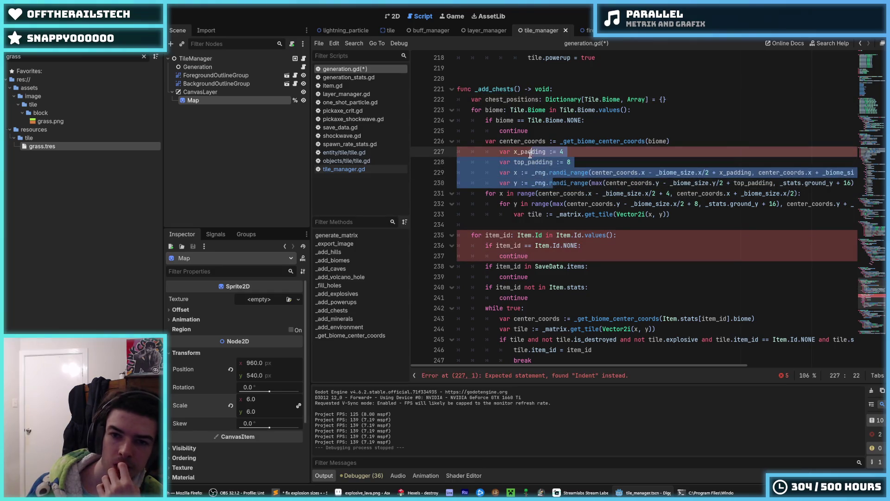
pyautogui.hotkey('shift', 'Tab')
pyautogui.click(580, 183)
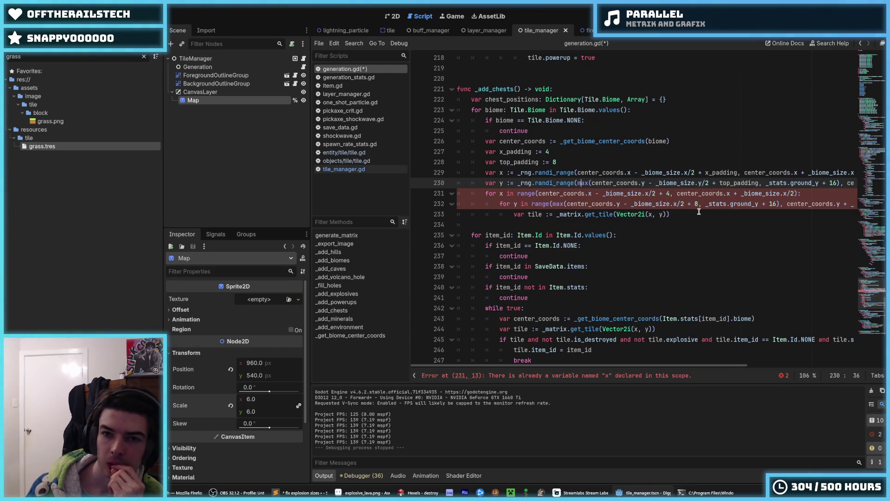
# Select the nested for x, for y and tile lookup lines.
pyautogui.moveTo(697, 214); pyautogui.dragTo(405, 193)
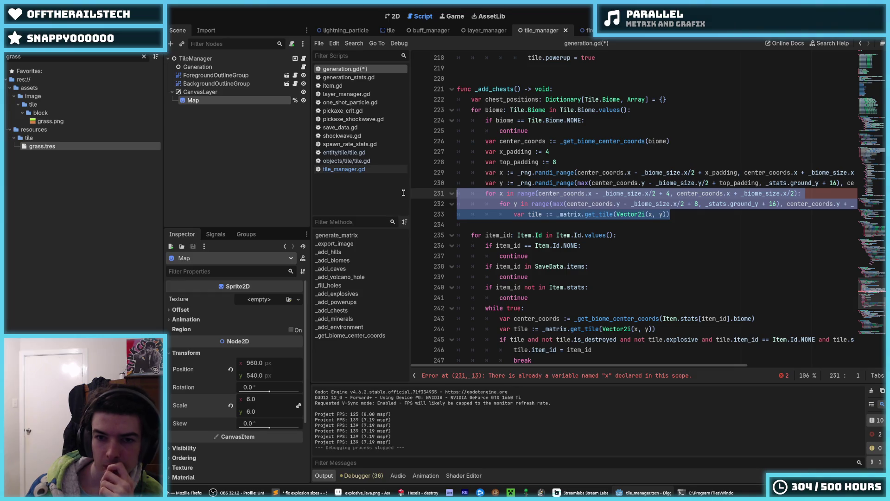
pyautogui.click(569, 165)
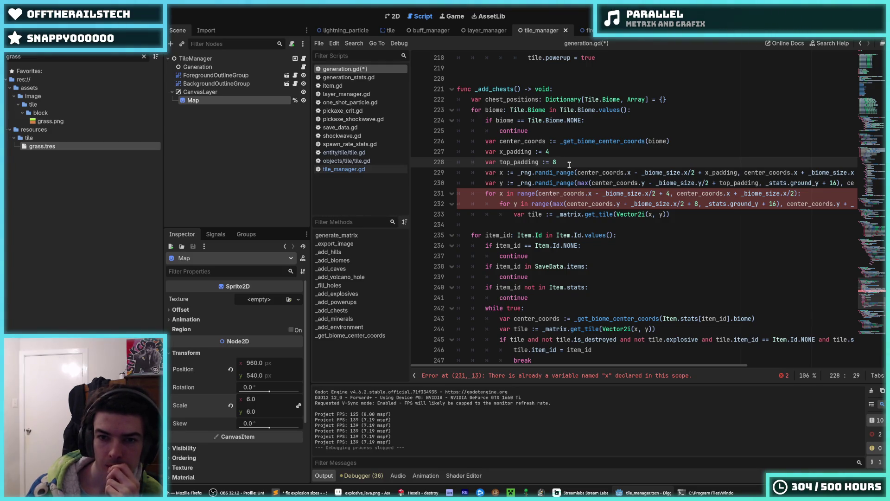
pyautogui.click(684, 141)
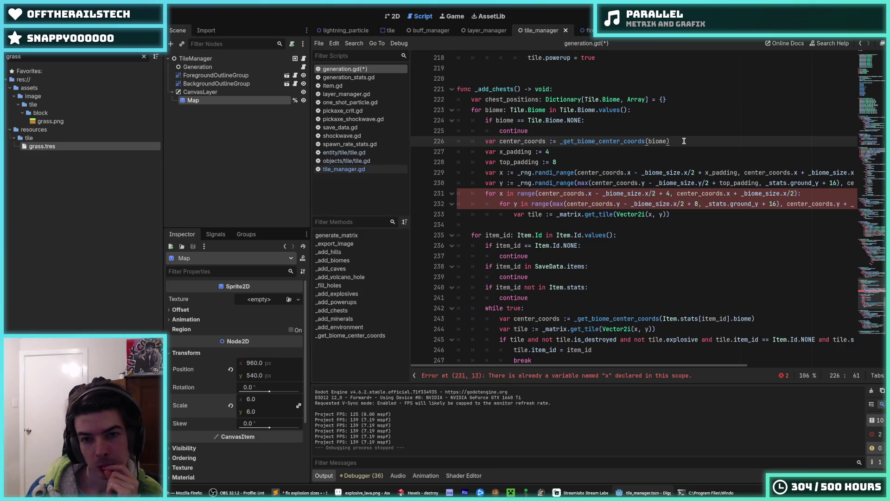
pyautogui.moveTo(703, 213)
pyautogui.mouseDown()
pyautogui.moveTo(464, 204)
pyautogui.moveTo(396, 189)
pyautogui.mouseUp()
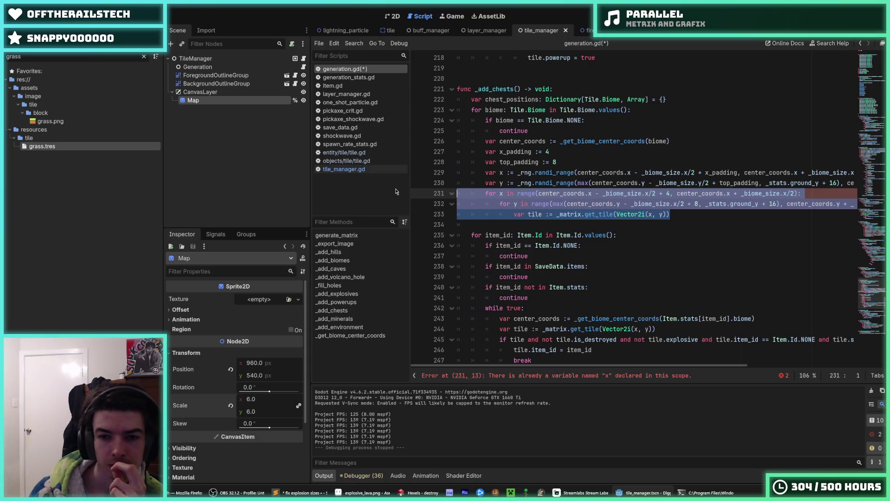
# Replace the nested tile loops with 'for i in range(5):' wrapping the padding and random x/y lines.
pyautogui.press('BackSpace')
pyautogui.write('fo')
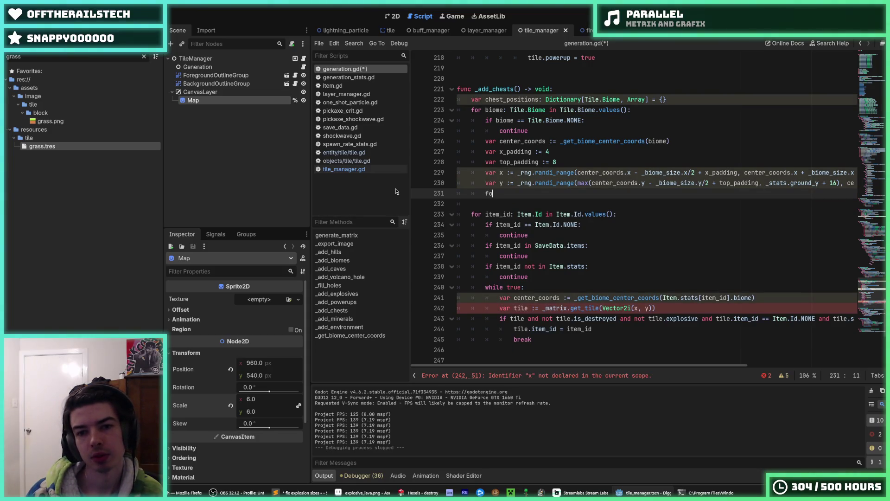
pyautogui.write('r i ')
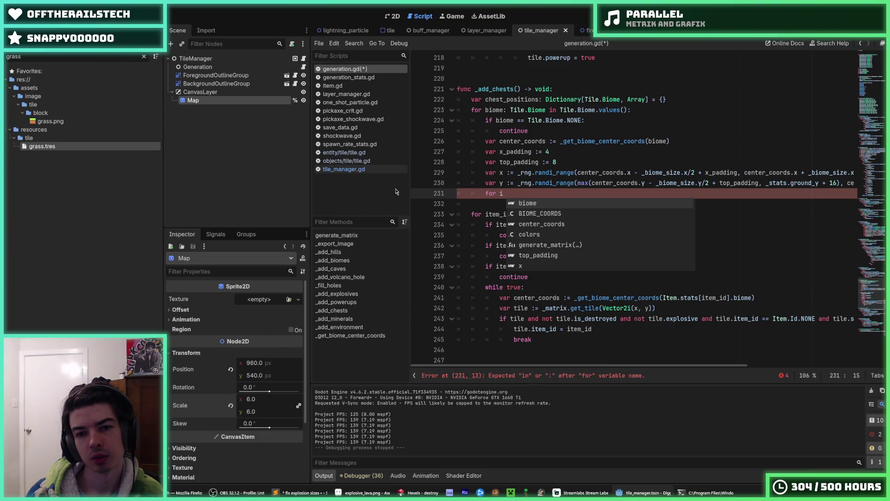
pyautogui.write('in range(5):')
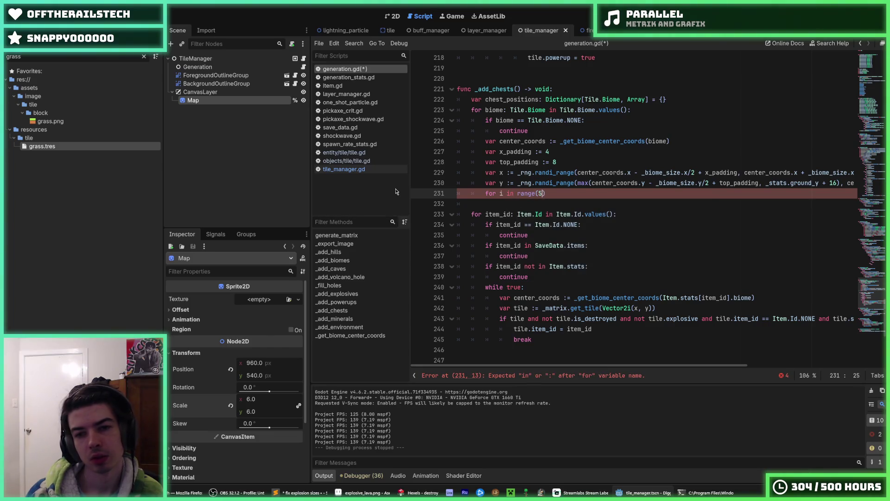
pyautogui.press('Return')
pyautogui.press('Up')
pyautogui.press('Right')
pyautogui.press('Right')
pyautogui.press('Right')
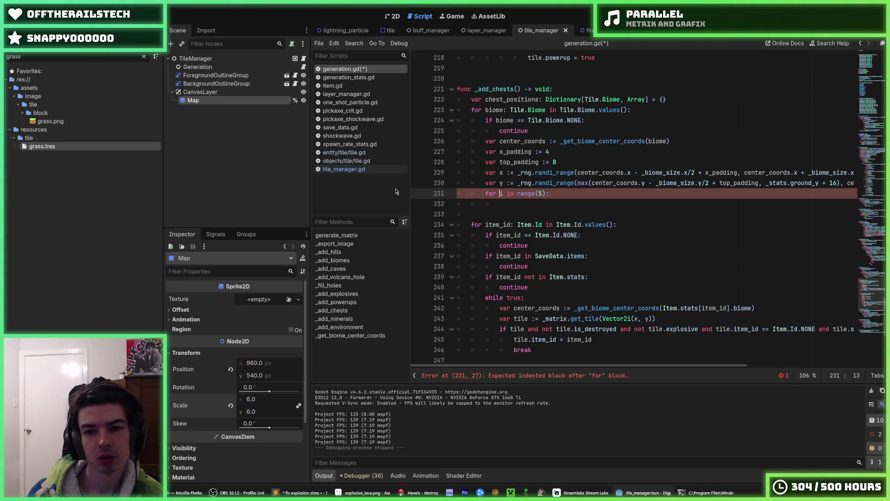
pyautogui.hotkey('alt', 'Up')
pyautogui.hotkey('alt', 'Up')
pyautogui.hotkey('alt', 'Up')
pyautogui.hotkey('shift', 'Down')
pyautogui.hotkey('shift', 'Down')
pyautogui.hotkey('shift', 'Down')
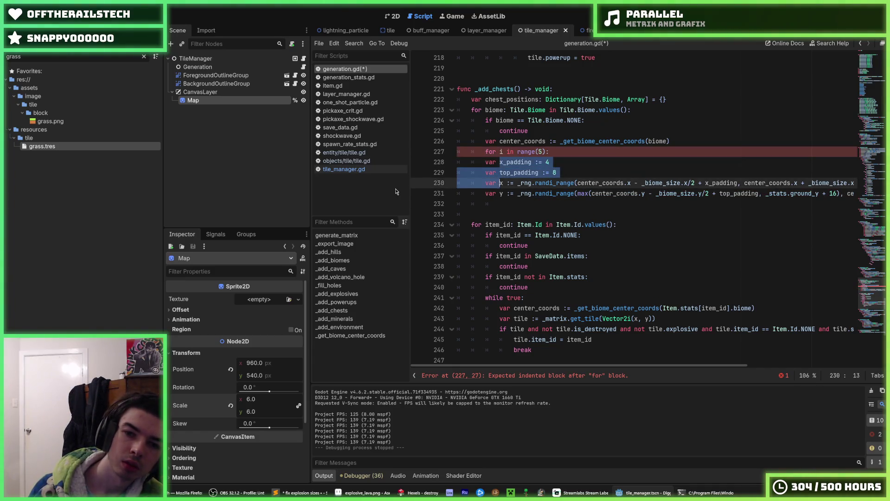
pyautogui.hotkey('shift', 'Down')
pyautogui.press('Tab')
pyautogui.press('Down')
pyautogui.press('BackSpace')
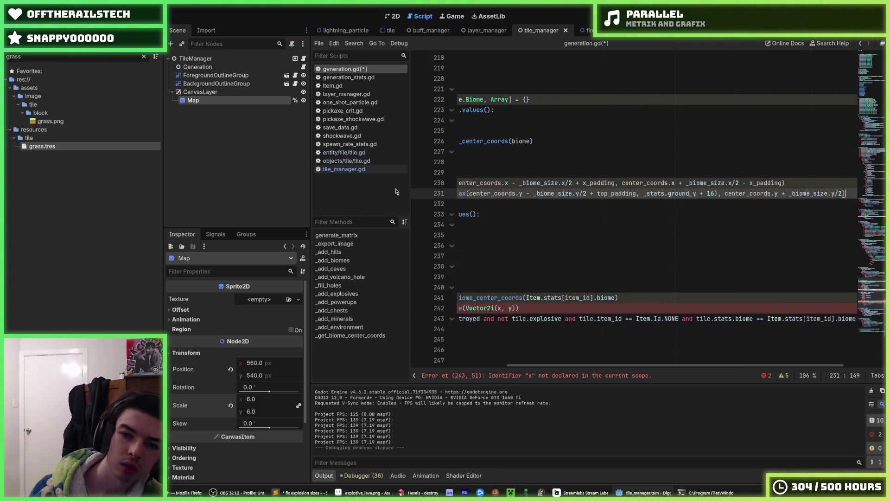
pyautogui.hotkey('shift', 'Up')
pyautogui.hotkey('shift', 'Up')
pyautogui.hotkey('shift', 'Up')
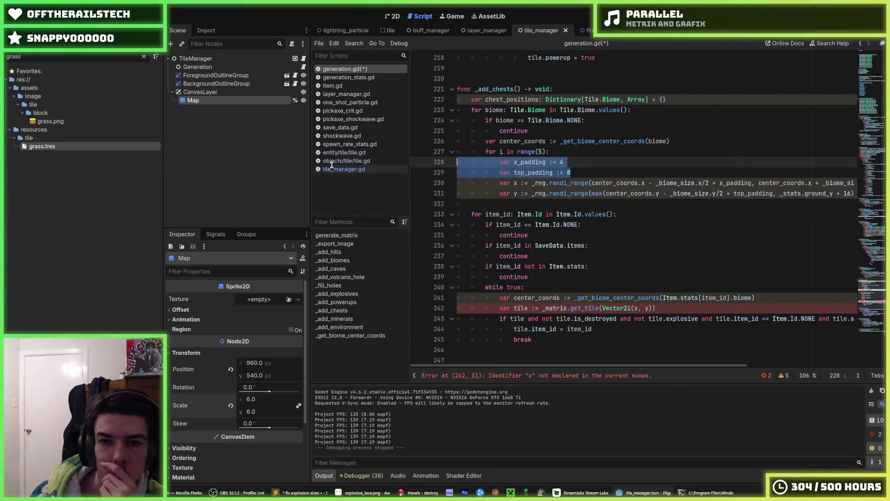
pyautogui.press('Left')
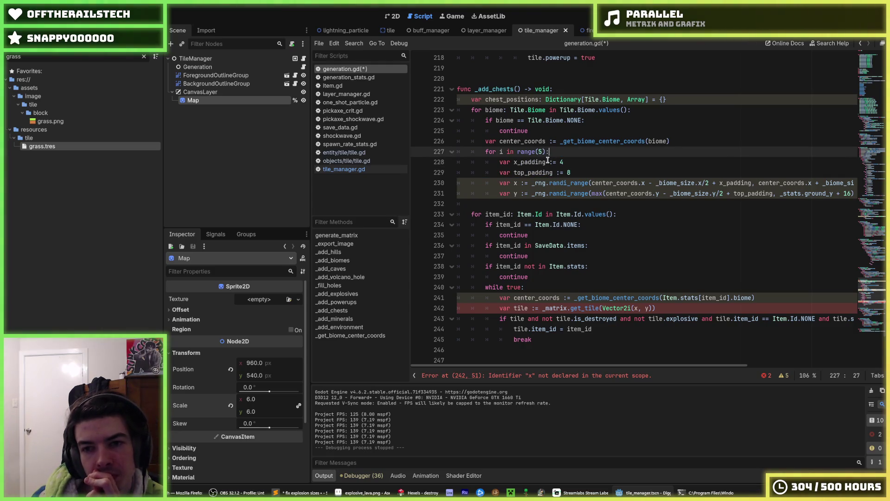
# Inspect the chest_positions name and the center_coords and get_tile lines in the while loop.
pyautogui.scroll(-2, 530, 192)
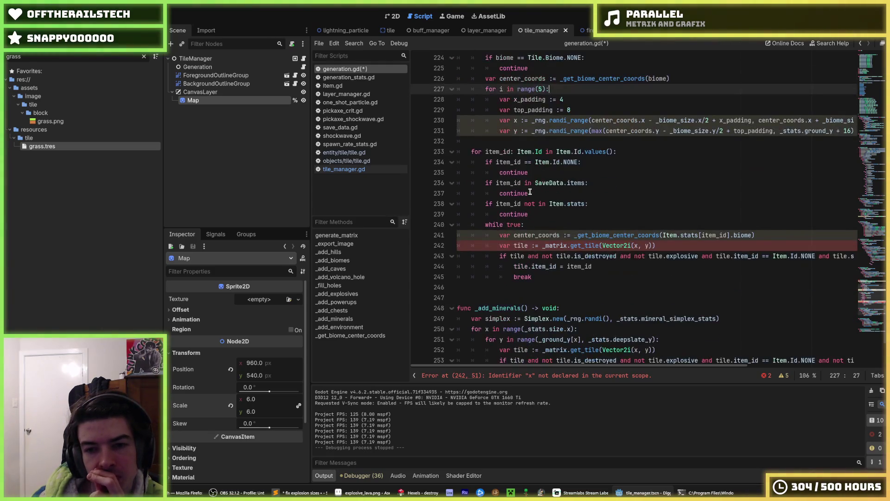
pyautogui.scroll(2, 530, 191)
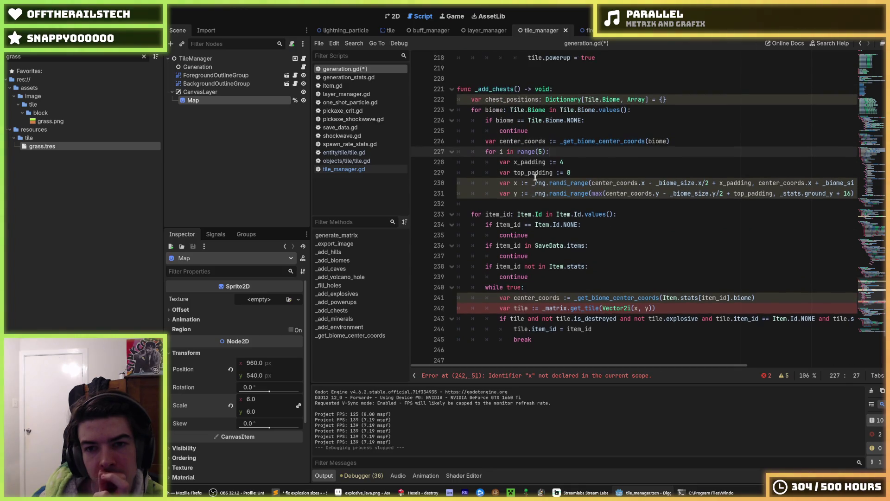
pyautogui.doubleClick(503, 99)
pyautogui.rightClick(498, 100)
pyautogui.click(515, 152)
pyautogui.scroll(-2, 515, 152)
pyautogui.click(545, 235)
pyautogui.click(769, 236)
pyautogui.click(693, 246)
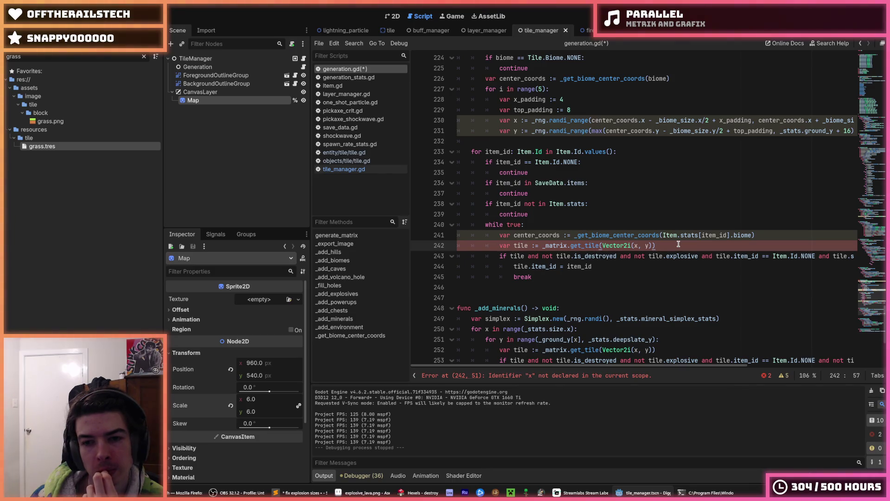
# Add chest_positions[biome].shuffle() at biome-loop level after the range(5) loop.
pyautogui.scroll(2, 679, 245)
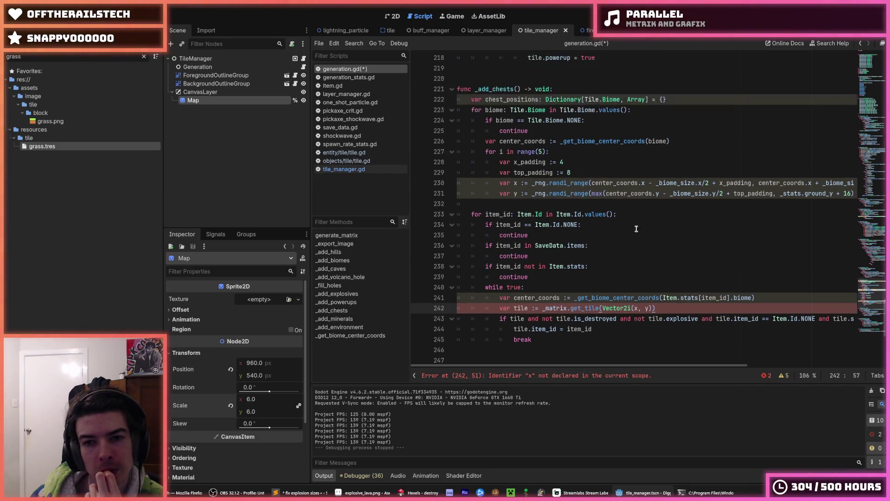
pyautogui.click(549, 193)
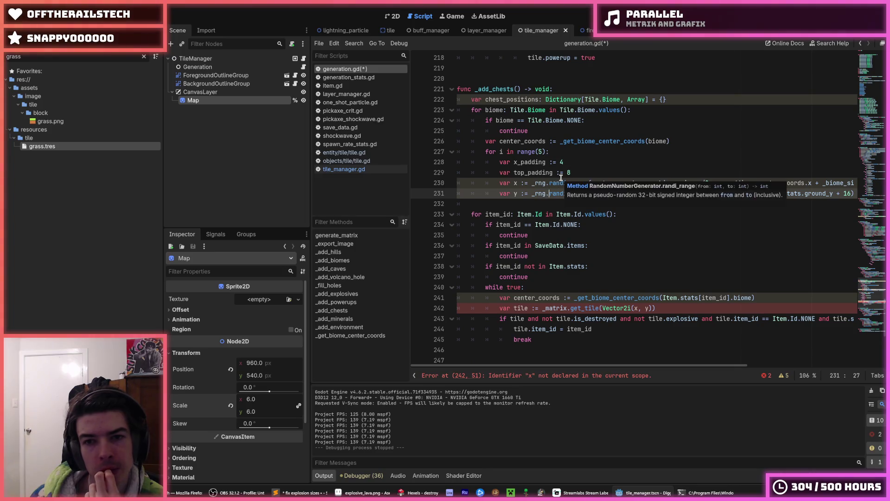
pyautogui.hotkey('ctrl', 'Return')
pyautogui.press('BackSpace')
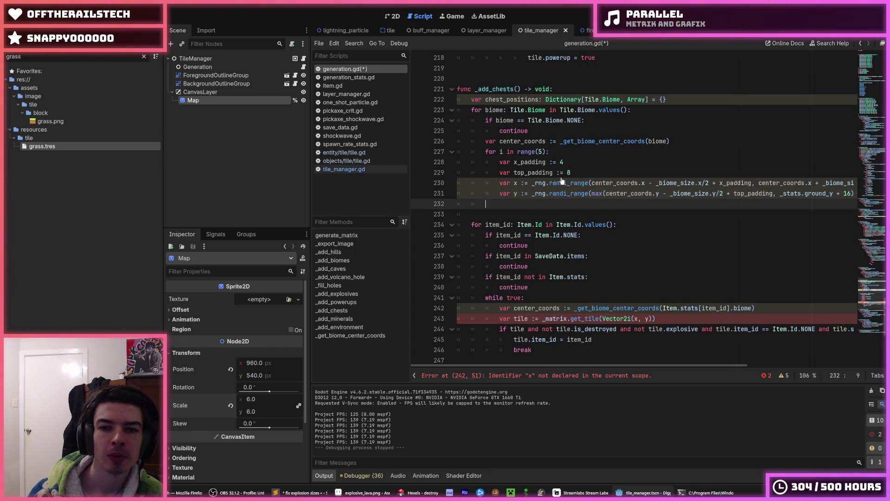
pyautogui.write('chest_positio')
pyautogui.press('Return')
pyautogui.write('.')
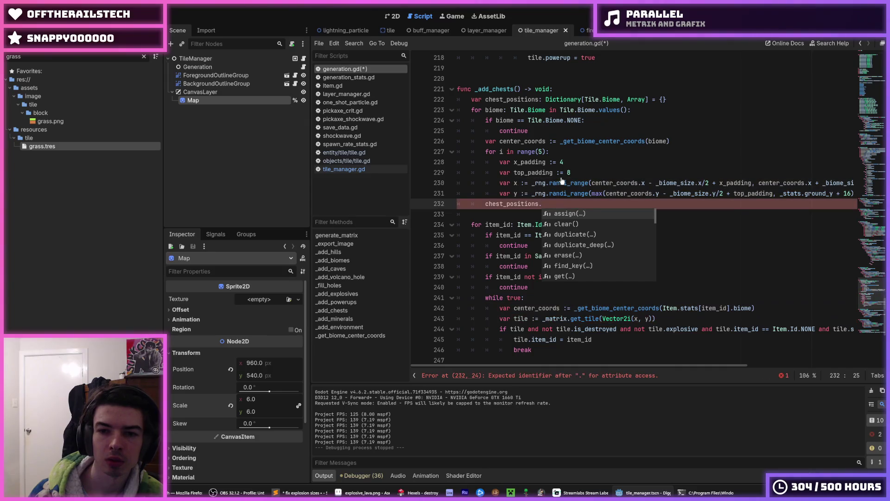
pyautogui.press('BackSpace')
pyautogui.write('[biome].')
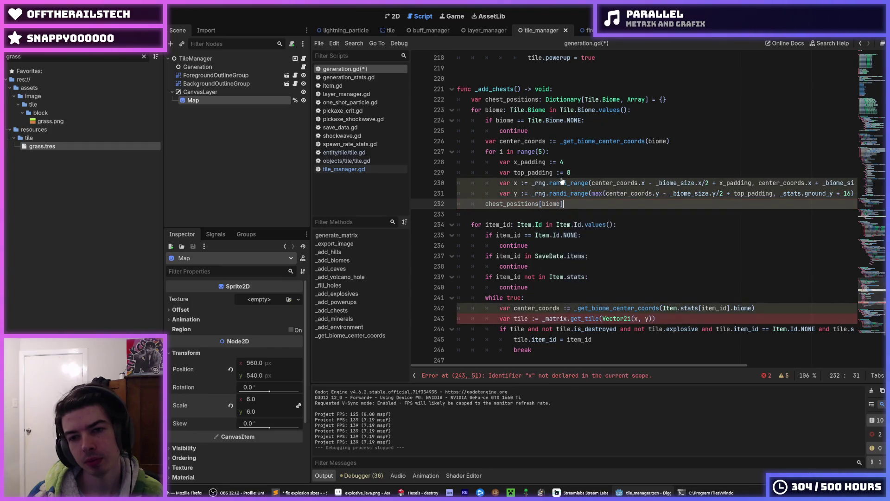
pyautogui.write('shuffle')
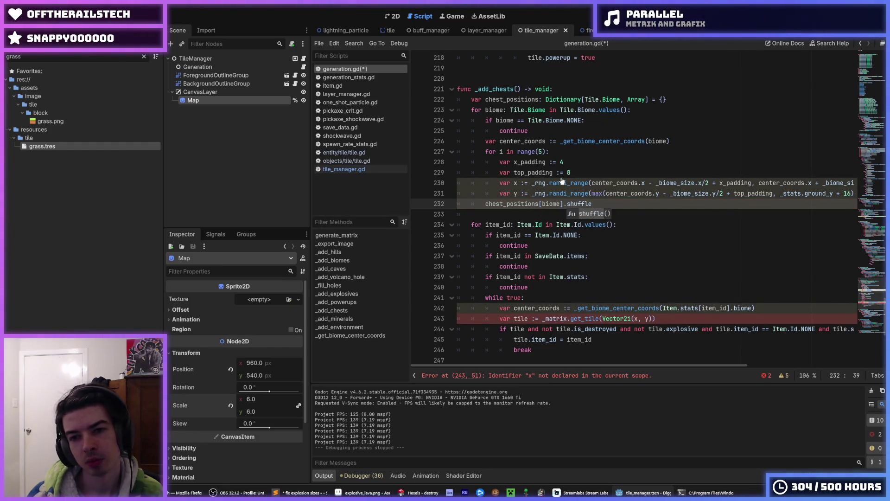
pyautogui.write('()')
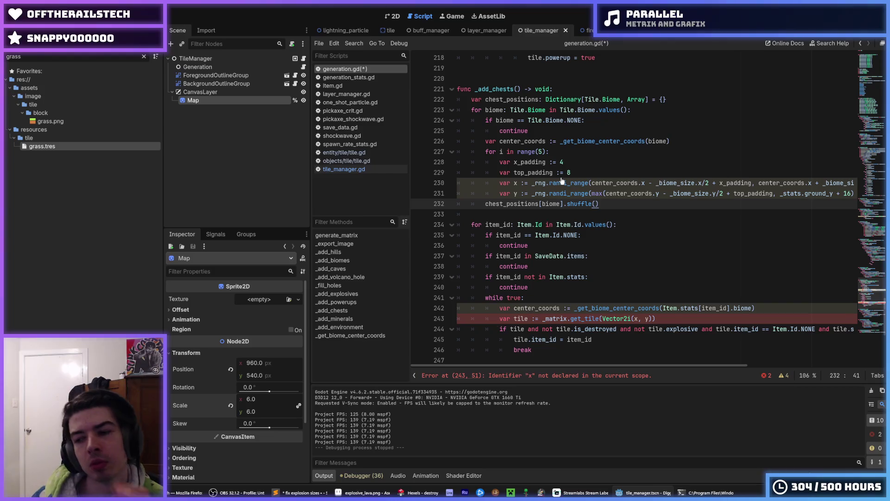
pyautogui.scroll(-1, 562, 181)
# Replace the Vector2i(x, y) argument of get_tile with chest_positions[biome.
pyautogui.scroll(-1, 549, 189)
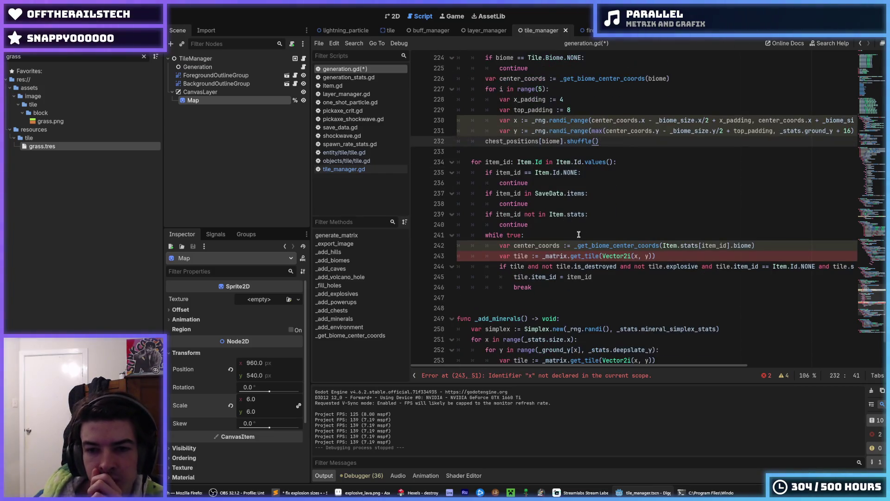
pyautogui.moveTo(766, 246); pyautogui.dragTo(573, 248)
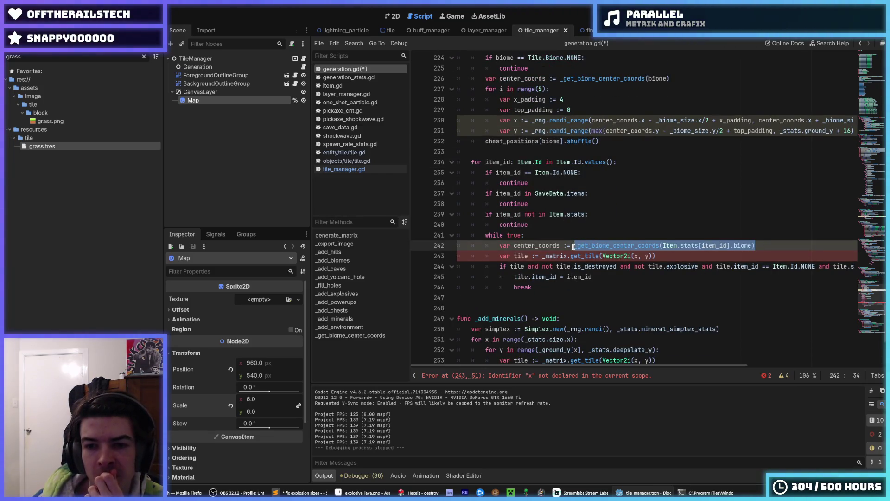
pyautogui.click(574, 246)
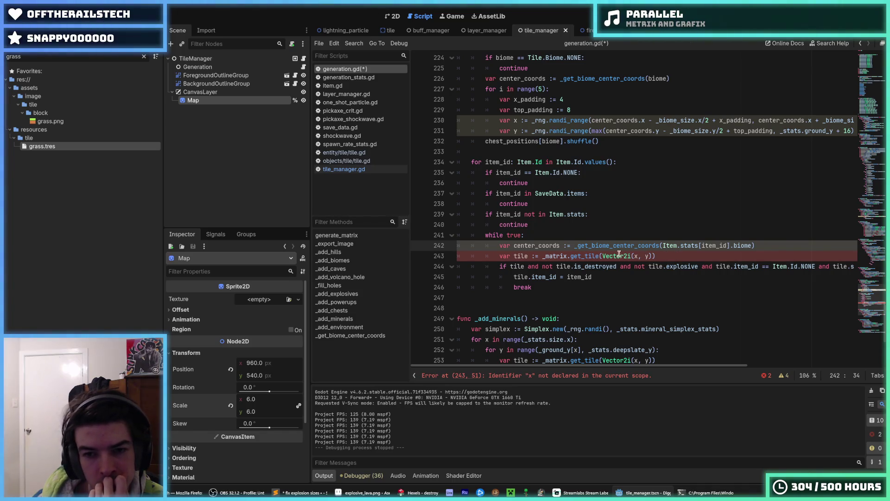
pyautogui.moveTo(602, 256); pyautogui.dragTo(653, 256)
pyautogui.scroll(1, 658, 210)
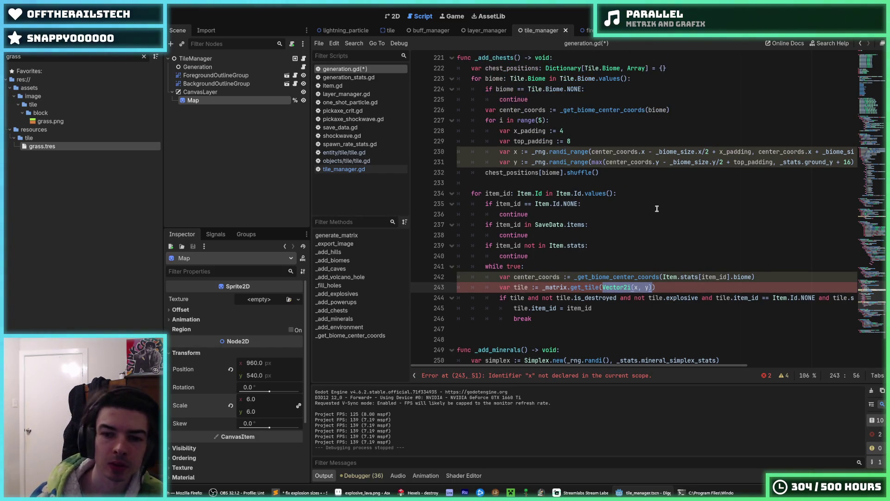
pyautogui.write('chest_positions[')
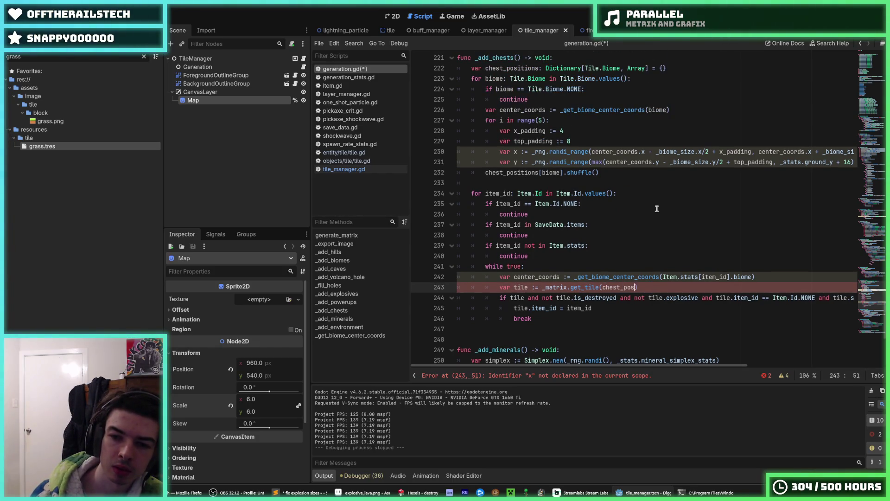
pyautogui.write('biome')
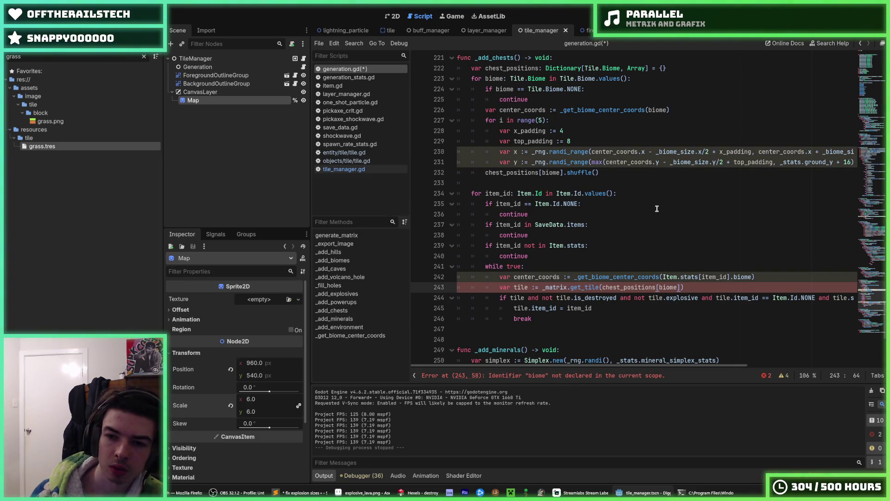
# Index chest_positions by Item.stats[item_id].biome and call pop_back() on it.
pyautogui.moveTo(663, 277); pyautogui.dragTo(753, 278)
pyautogui.hotkey('ctrl', 'c')
pyautogui.click(752, 287)
pyautogui.press('Left')
pyautogui.hotkey('ctrl', 'BackSpace')
pyautogui.hotkey('ctrl', 'v')
pyautogui.press('End')
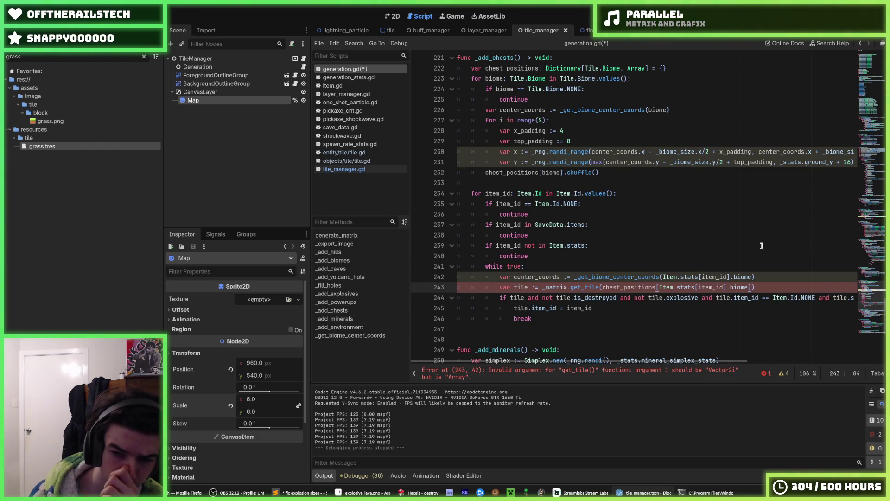
pyautogui.write('.')
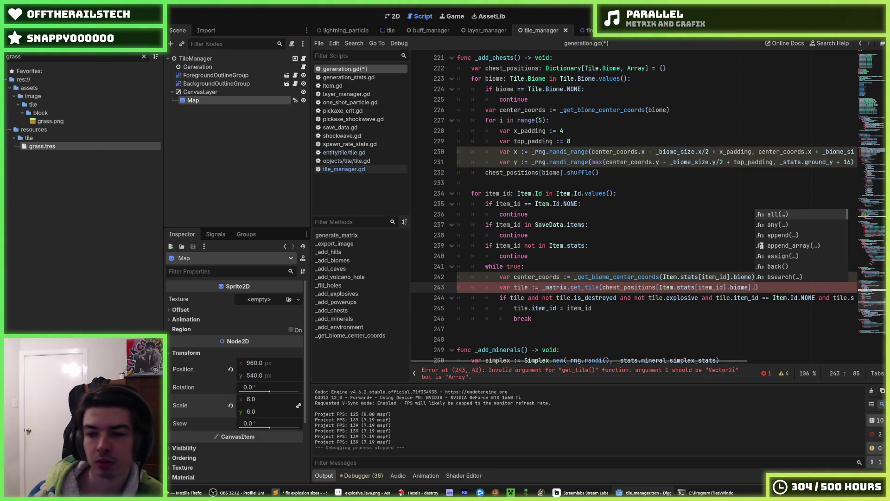
pyautogui.write('pop')
pyautogui.write('_fro')
pyautogui.press('BackSpace')
pyautogui.press('BackSpace')
pyautogui.press('BackSpace')
pyautogui.write('back')
pyautogui.press('Return')
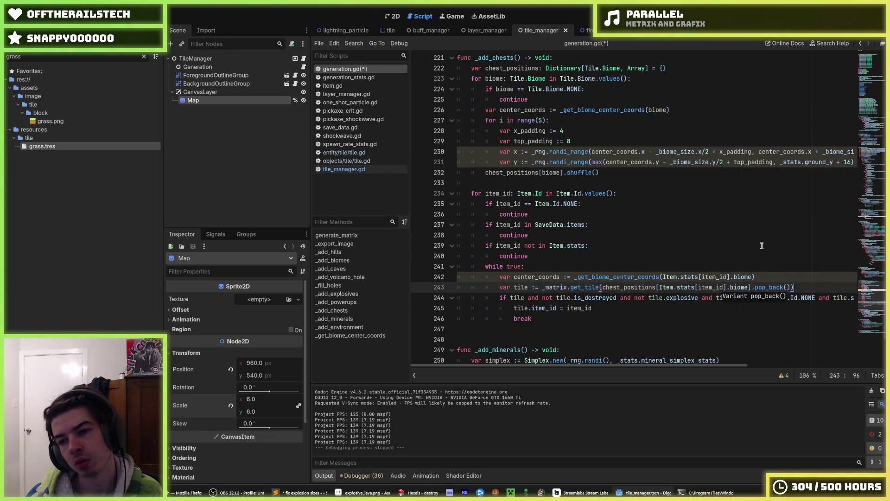
# Delete the unused center_coords line above get_tile.
pyautogui.press('Up')
pyautogui.hotkey('shift', 'Home')
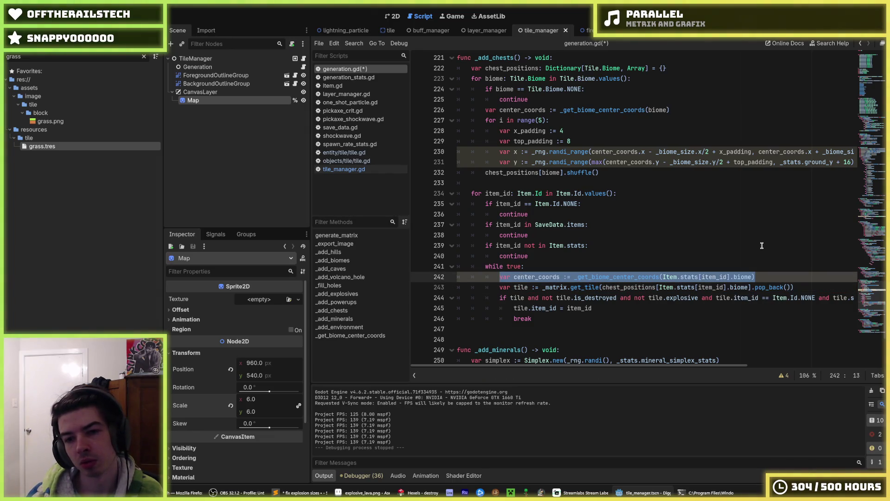
pyautogui.hotkey('shift', 'Home')
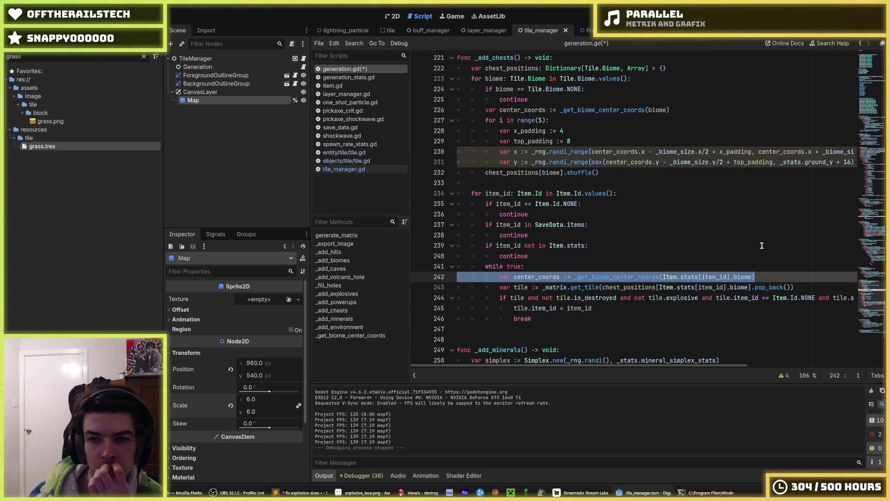
pyautogui.press('BackSpace')
pyautogui.press('BackSpace')
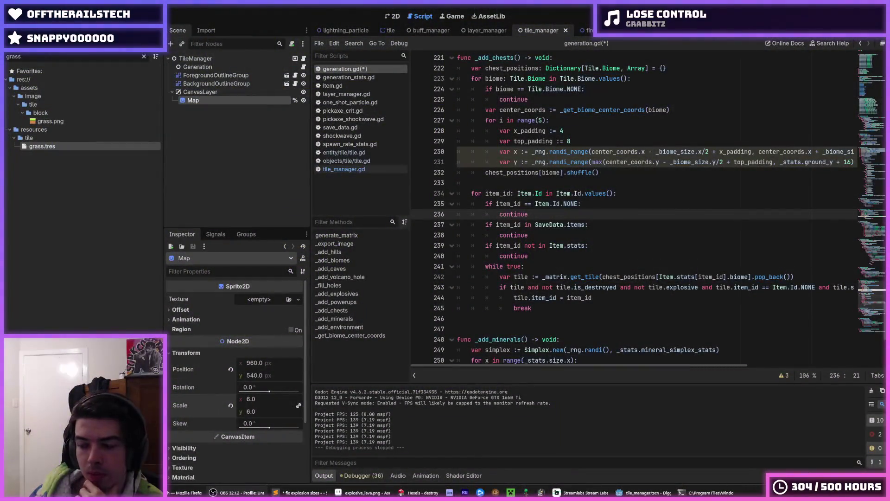
# Scroll up to review _add_chests after removing the center_coords line.
pyautogui.scroll(2, 603, 201)
# Add a 'var position :=' line at the top of the while true loop.
pyautogui.click(591, 203)
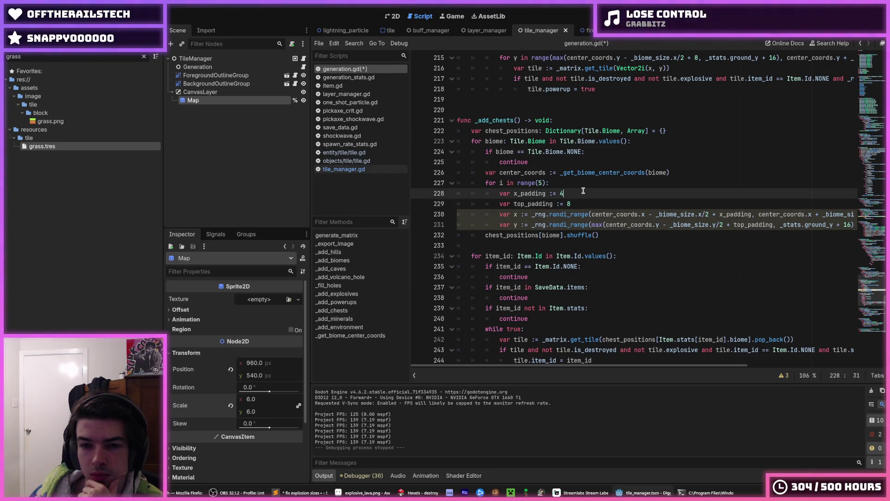
pyautogui.click(582, 193)
pyautogui.scroll(-1, 581, 186)
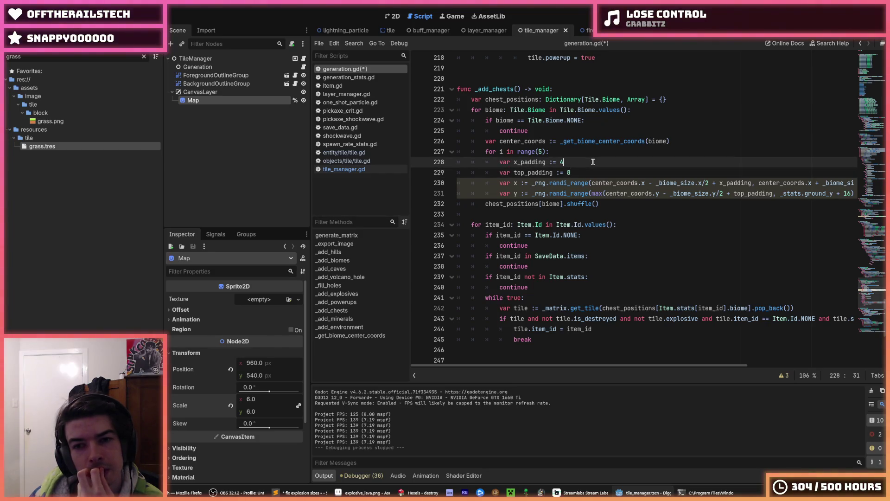
pyautogui.click(605, 205)
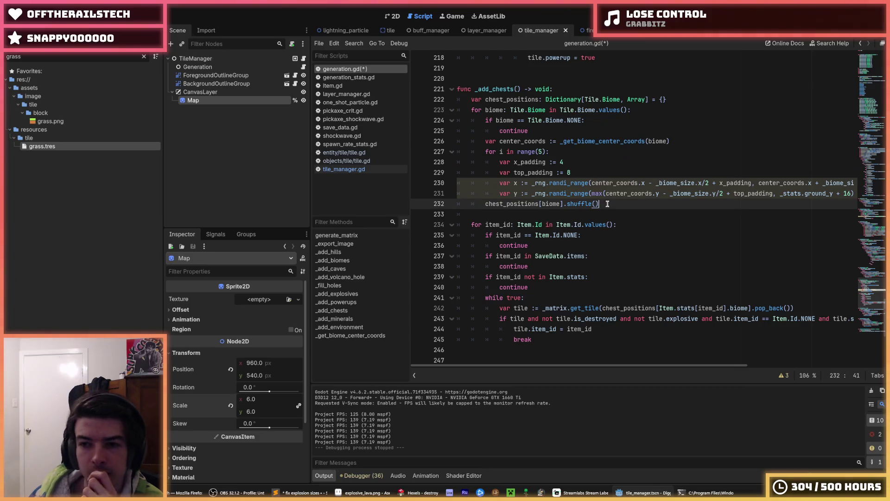
pyautogui.moveTo(656, 183)
pyautogui.mouseDown()
pyautogui.moveTo(858, 194)
pyautogui.moveTo(711, 180)
pyautogui.moveTo(459, 182)
pyautogui.moveTo(558, 178)
pyautogui.mouseUp()
pyautogui.scroll(-1, 572, 172)
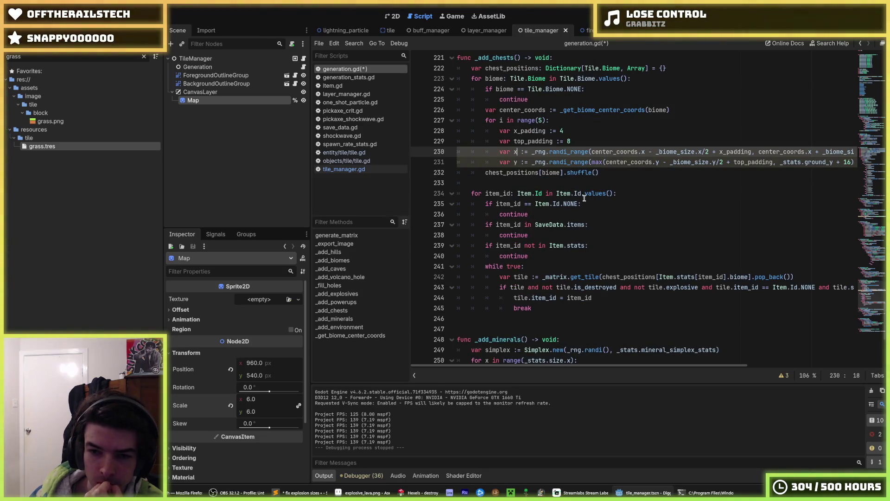
pyautogui.click(573, 265)
pyautogui.press('Return')
pyautogui.write('var position = ')
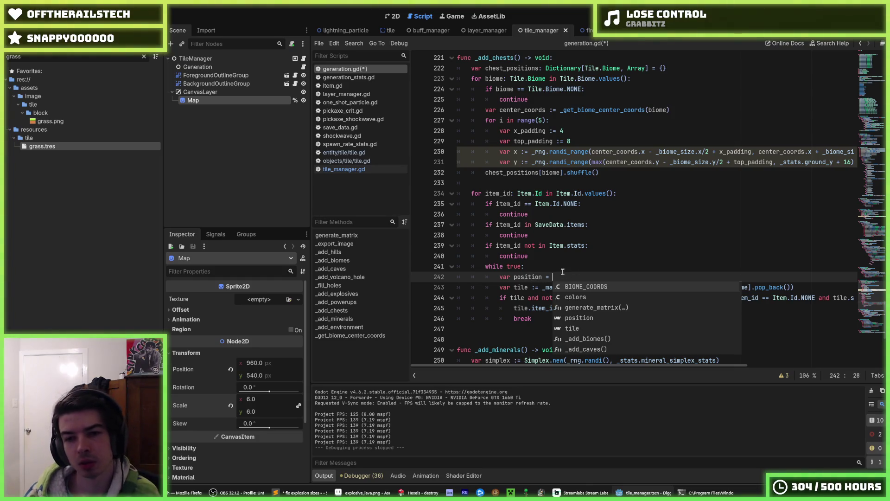
pyautogui.press('BackSpace')
pyautogui.press('BackSpace')
pyautogui.write(':=')
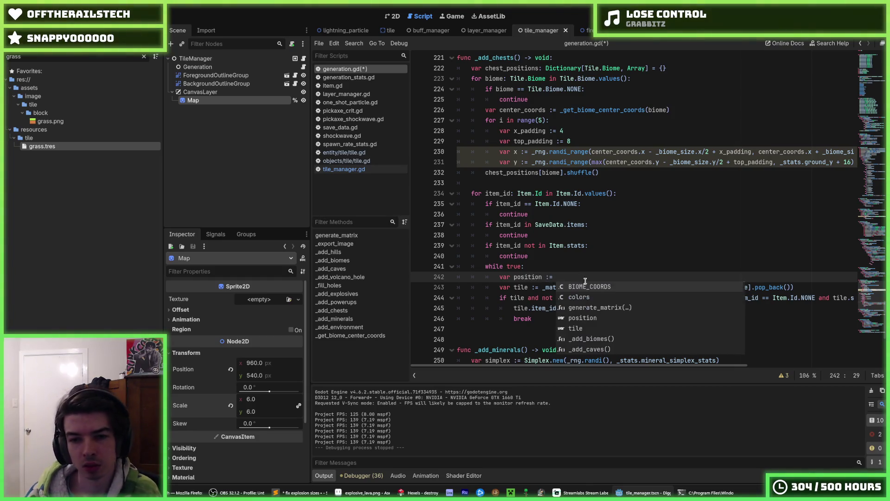
# Move the popped chest position into position, pass position to get_tile, save, and add 'as Vector2i'.
pyautogui.moveTo(603, 288); pyautogui.dragTo(793, 287)
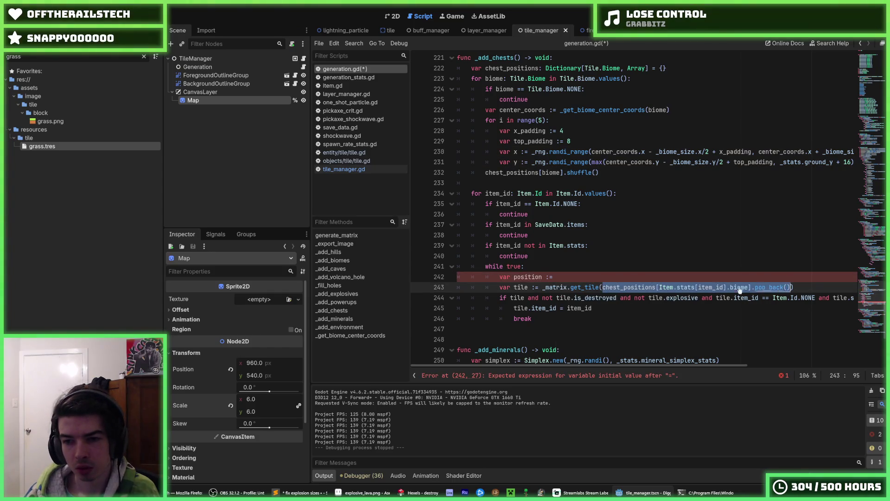
pyautogui.hotkey('ctrl', 'x')
pyautogui.click(582, 277)
pyautogui.hotkey('ctrl', 'v')
pyautogui.doubleClick(530, 277)
pyautogui.hotkey('ctrl', 'c')
pyautogui.click(603, 287)
pyautogui.hotkey('ctrl', 'v')
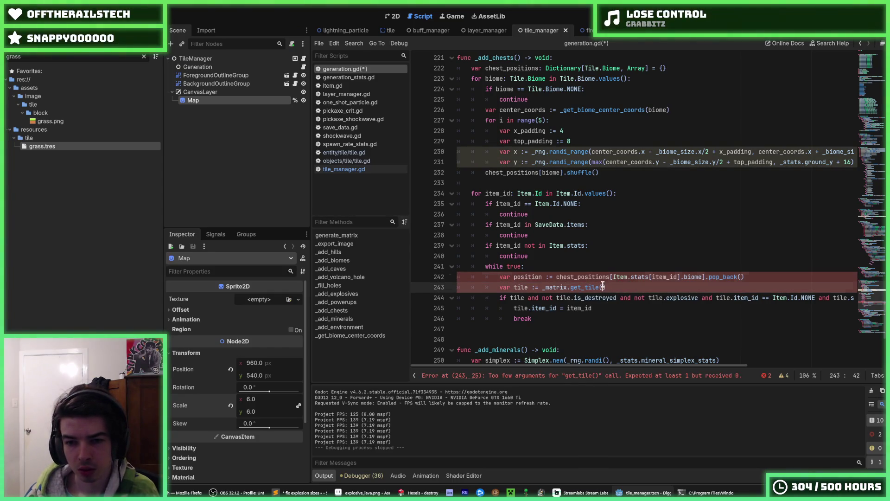
pyautogui.hotkey('ctrl', 's')
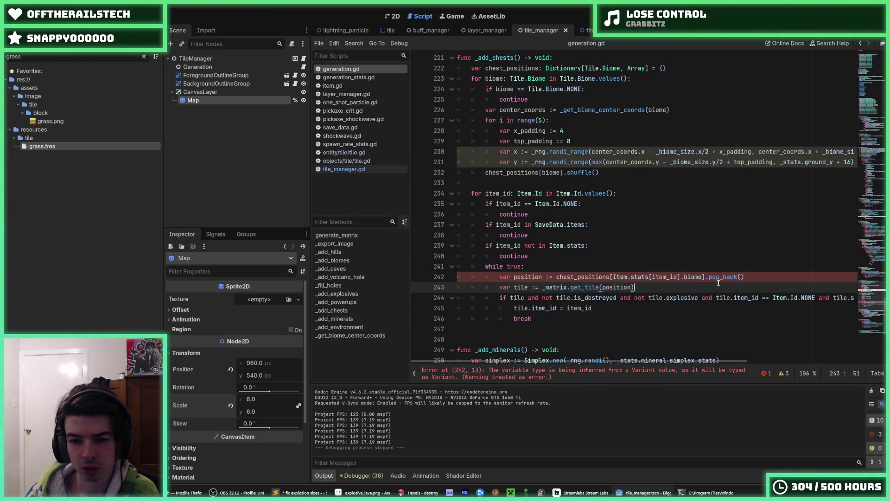
pyautogui.click(770, 277)
pyautogui.write('as ')
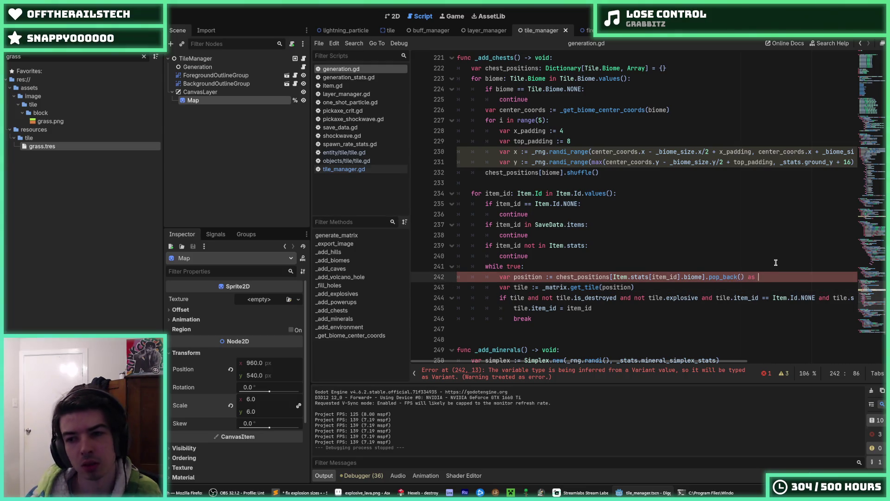
pyautogui.write('Vector2i')
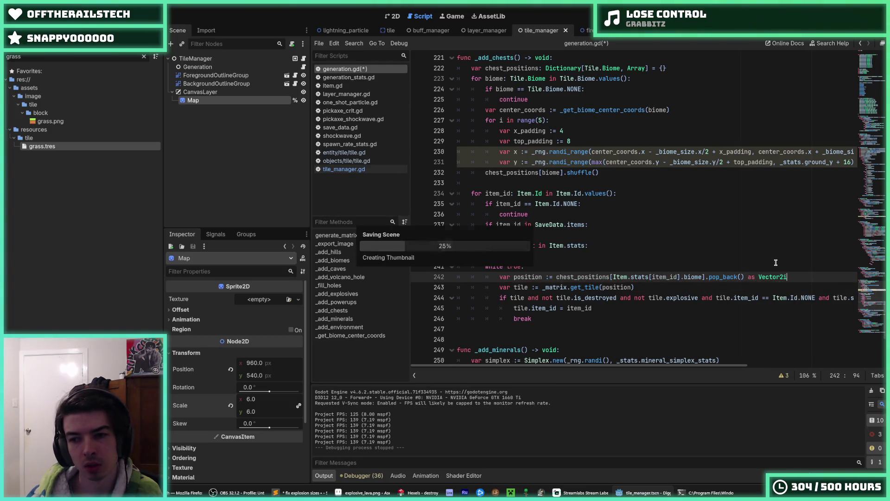
# Insert a new line after the random y calculation inside the range(5) loop.
pyautogui.scroll(2, 715, 263)
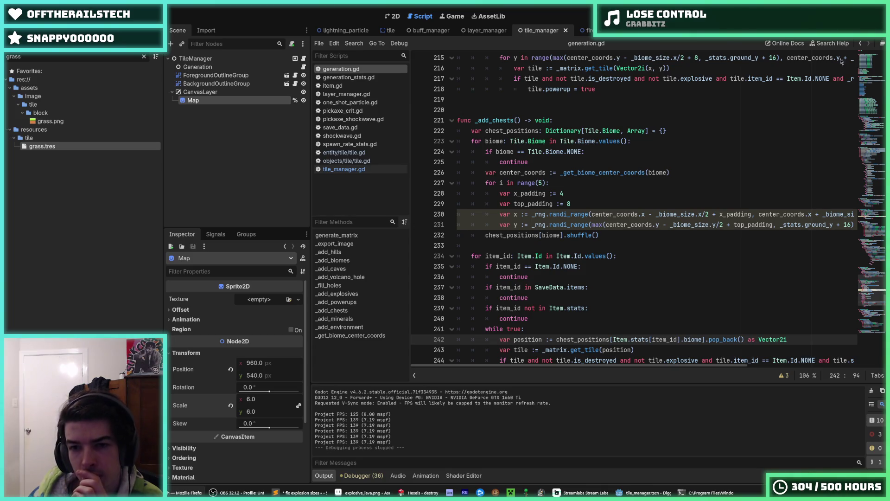
pyautogui.click(605, 236)
pyautogui.scroll(-1, 604, 260)
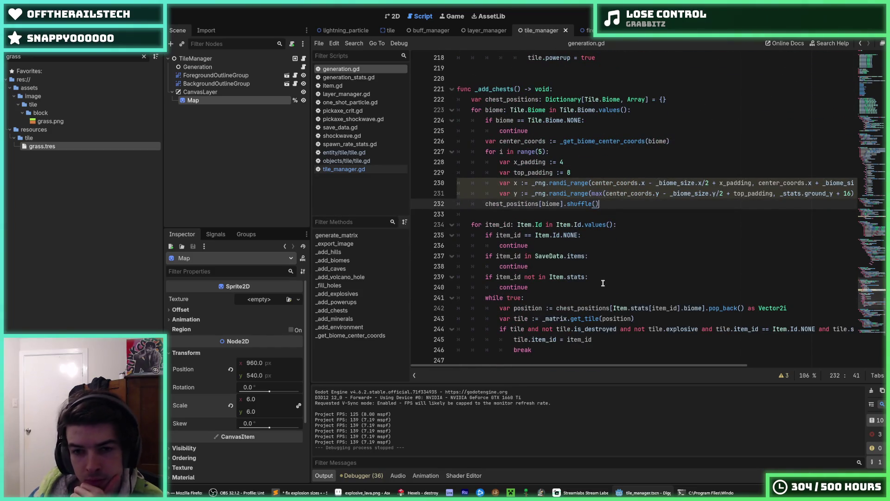
pyautogui.click(597, 175)
pyautogui.scroll(1, 606, 223)
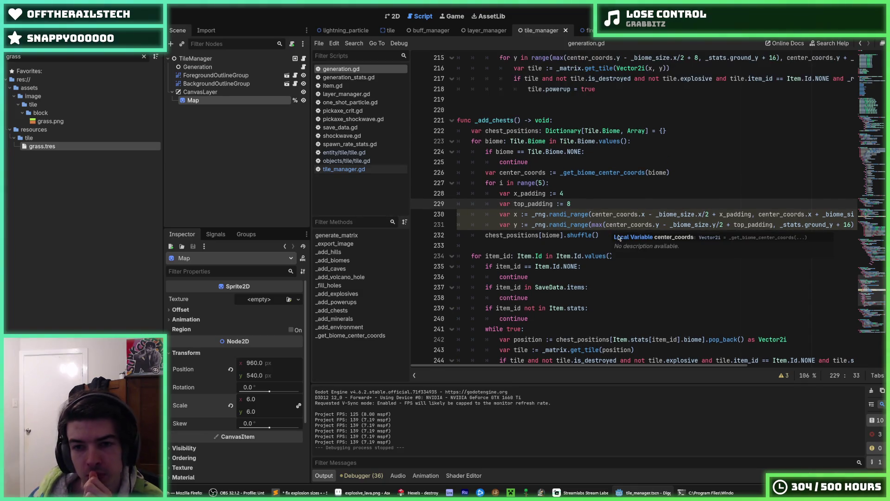
pyautogui.click(607, 234)
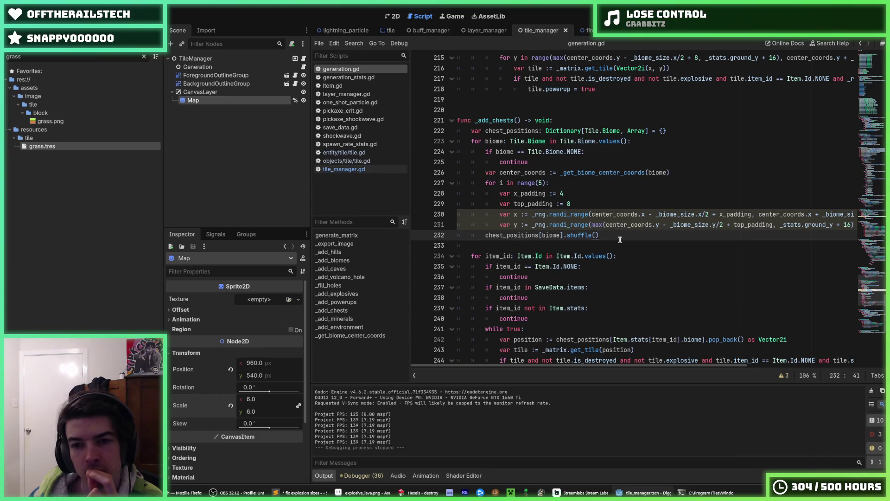
pyautogui.scroll(-1, 620, 239)
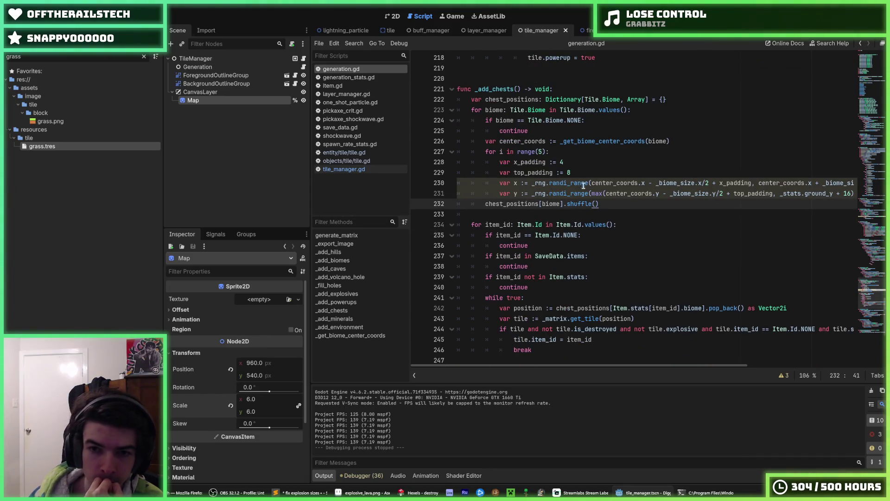
pyautogui.click(622, 193)
pyautogui.hotkey('ctrl', 'Return')
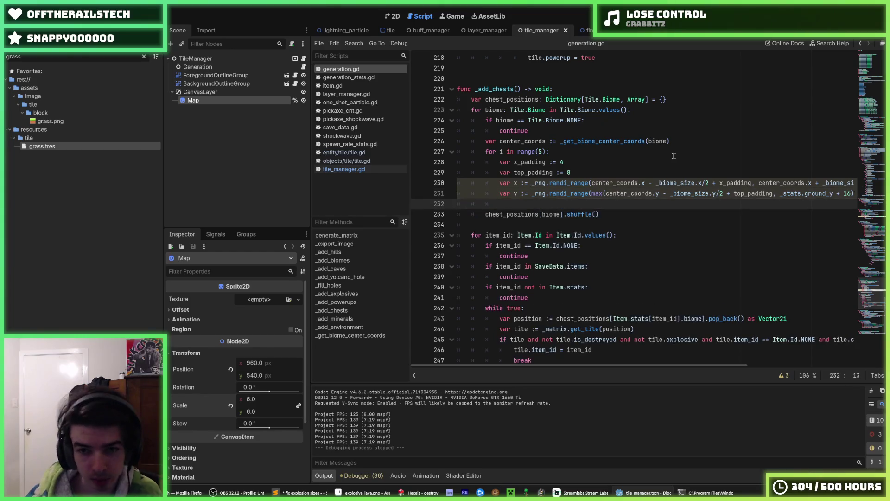
# In the range(5) loop, append each pick as chest_positions[biome].append(Vector2i(x, y)) and save.
pyautogui.write('chest_po')
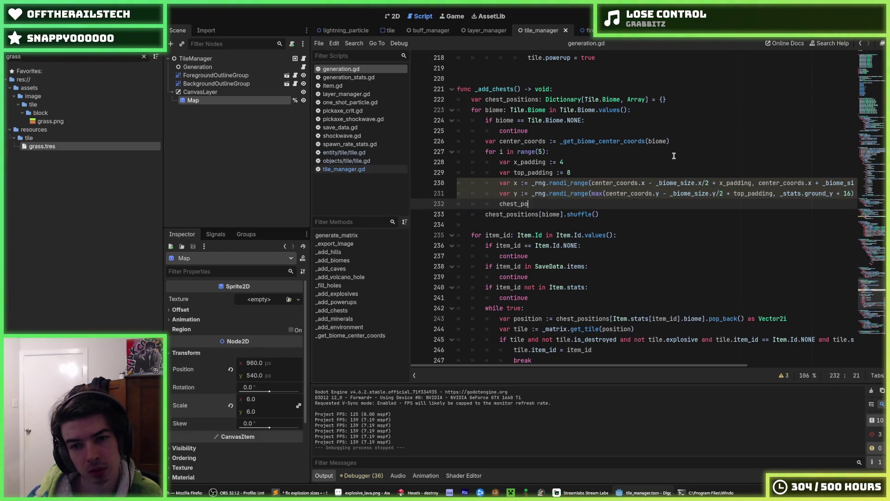
pyautogui.write('sitions.append(')
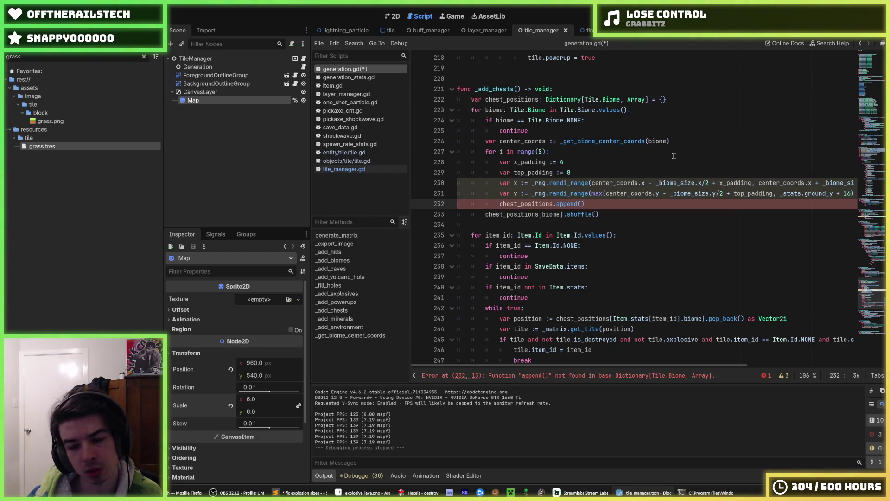
pyautogui.write('x,')
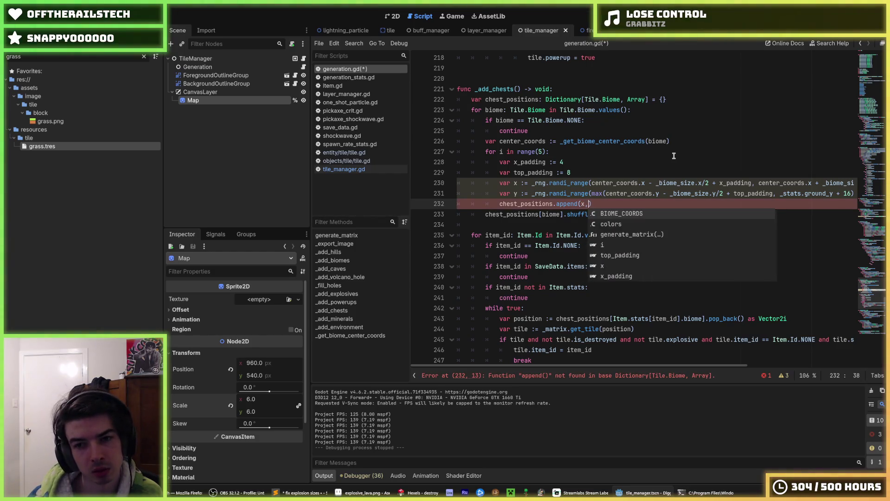
pyautogui.press('BackSpace')
pyautogui.press('BackSpace')
pyautogui.write('Vector2i')
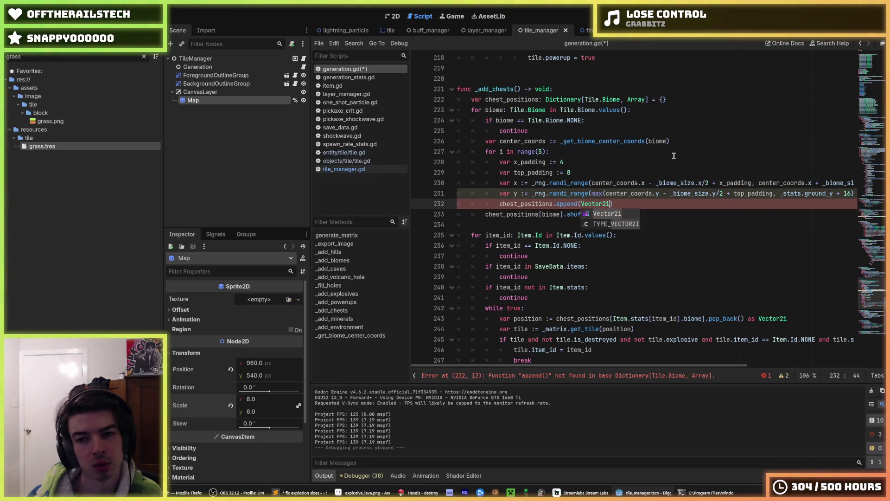
pyautogui.write('(x, y')
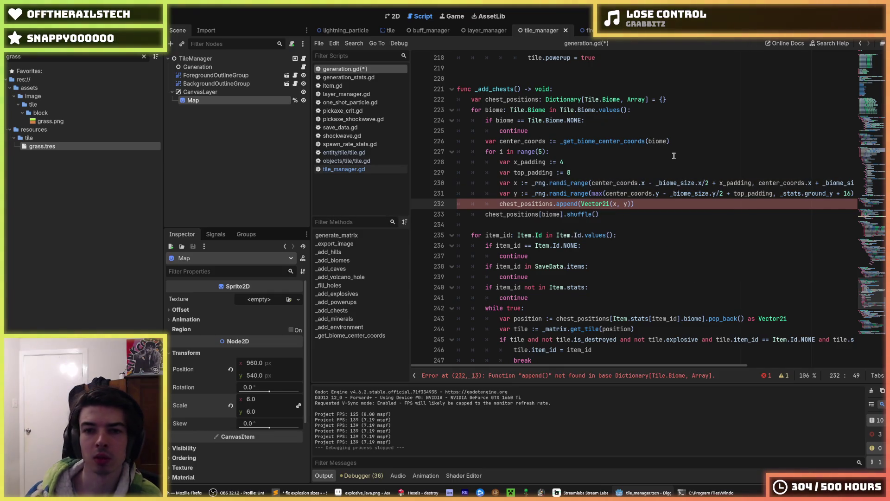
pyautogui.click(597, 172)
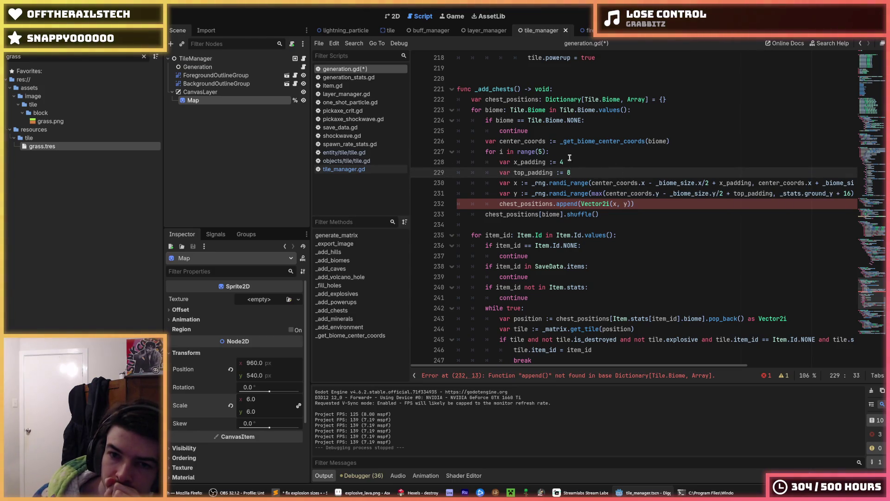
pyautogui.click(560, 153)
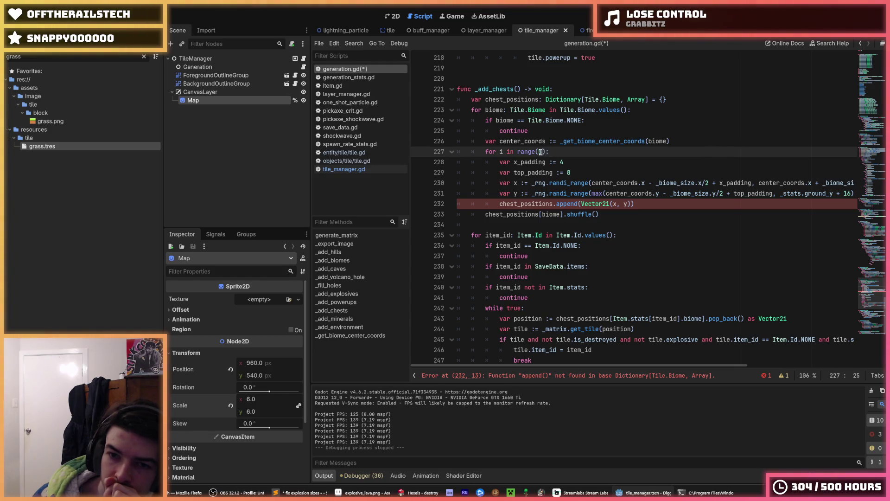
pyautogui.moveTo(682, 183)
pyautogui.mouseDown()
pyautogui.moveTo(862, 190)
pyautogui.moveTo(407, 187)
pyautogui.mouseUp()
pyautogui.click(545, 193)
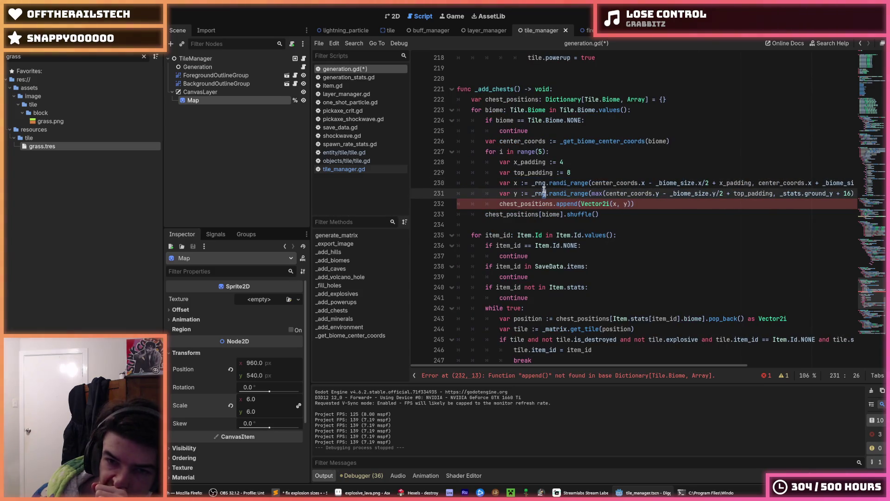
pyautogui.click(627, 201)
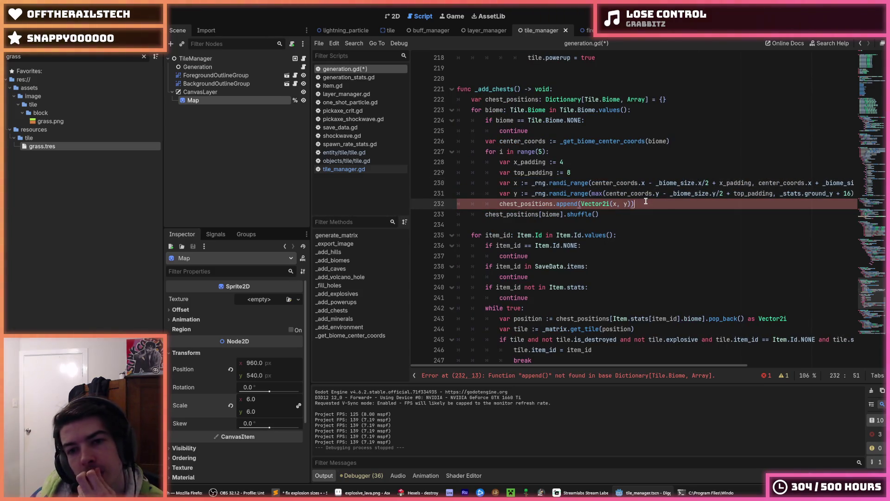
pyautogui.click(499, 204)
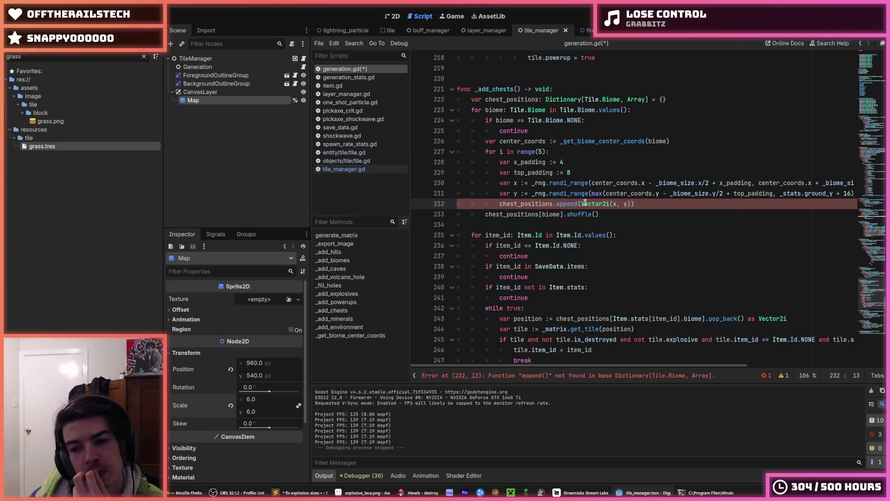
pyautogui.click(556, 204)
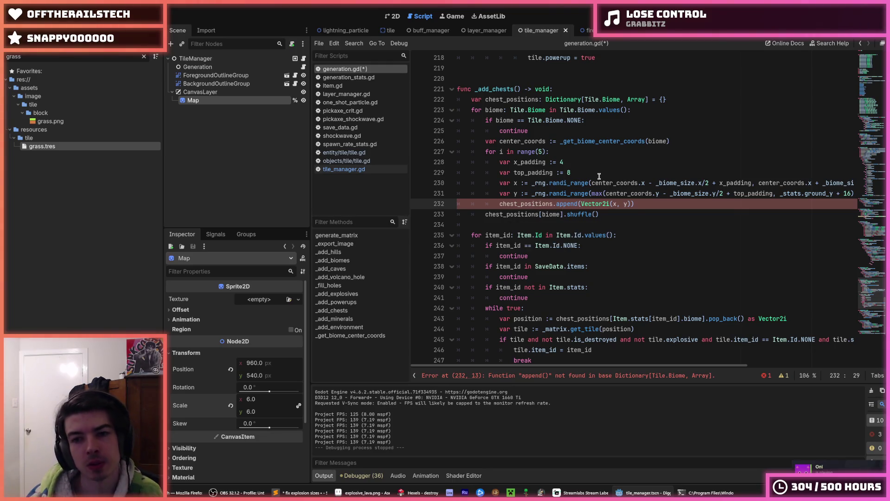
pyautogui.write('[biome]')
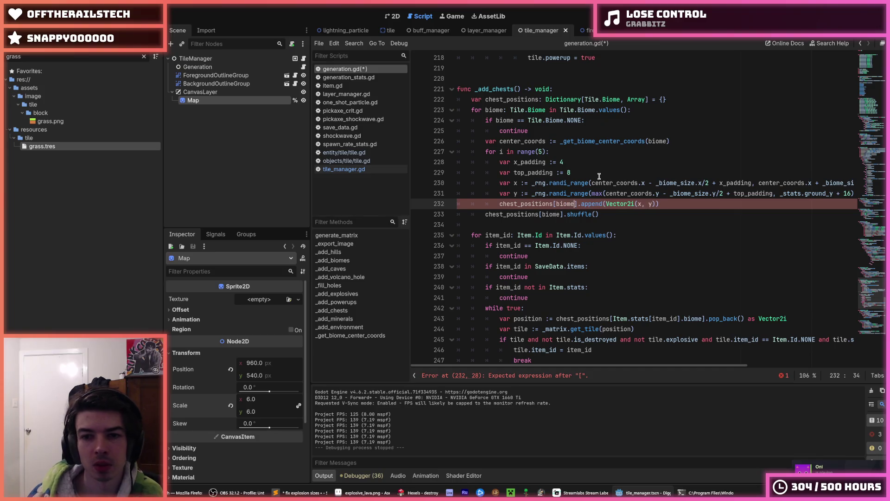
pyautogui.hotkey('ctrl', 's')
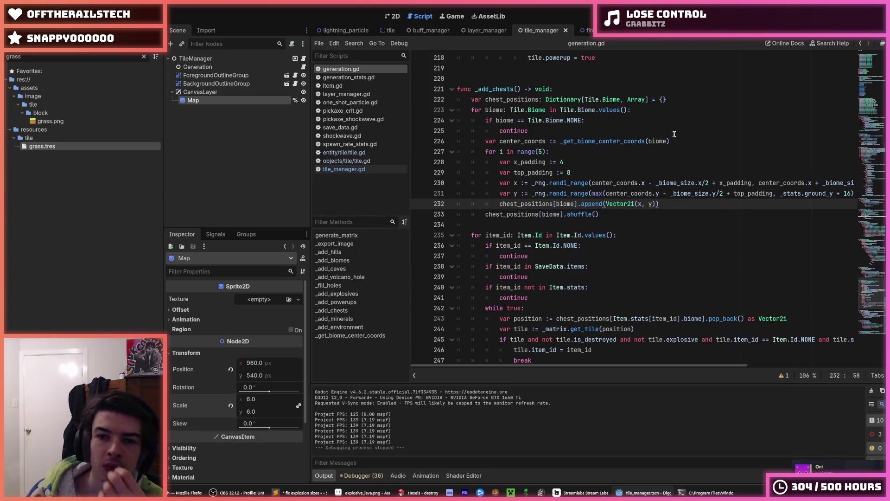
# Review the continue, center_coords and item NONE check lines, saving the script again.
pyautogui.click(675, 134)
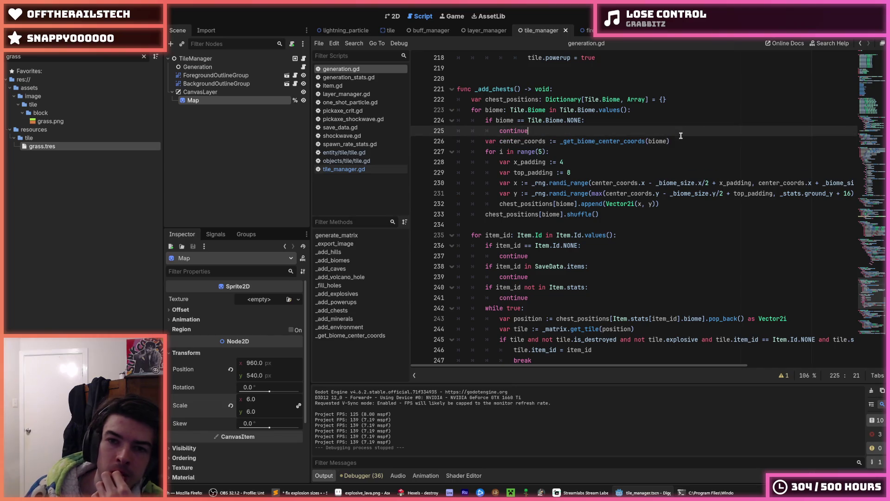
pyautogui.click(688, 141)
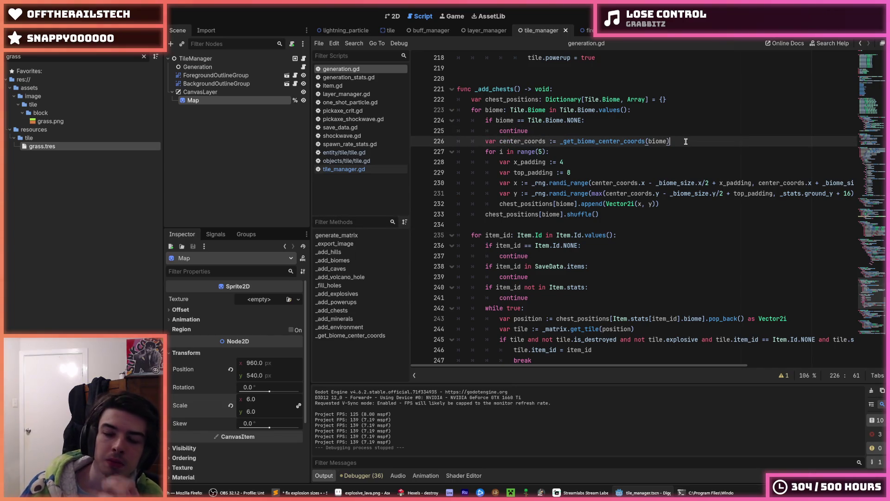
pyautogui.click(678, 136)
pyautogui.click(684, 137)
pyautogui.click(675, 132)
pyautogui.click(683, 139)
pyautogui.click(681, 134)
pyautogui.click(687, 141)
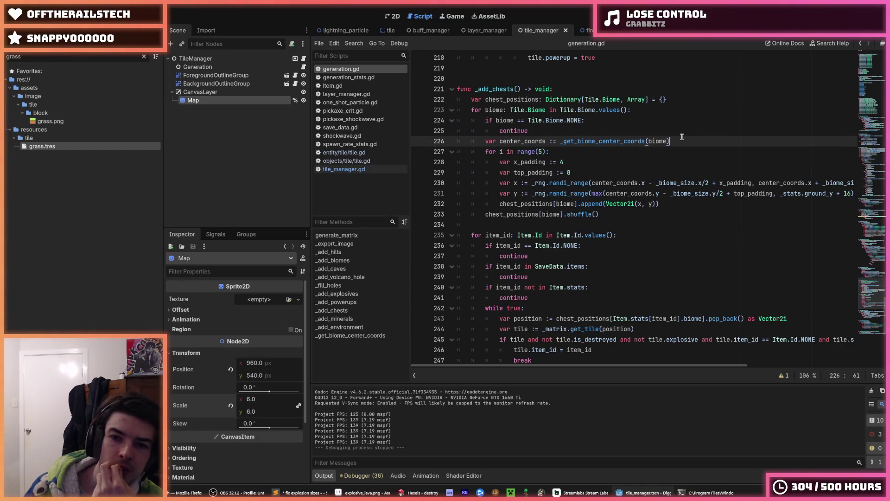
pyautogui.click(680, 133)
pyautogui.hotkey('ctrl', 's')
pyautogui.scroll(-2, 742, 139)
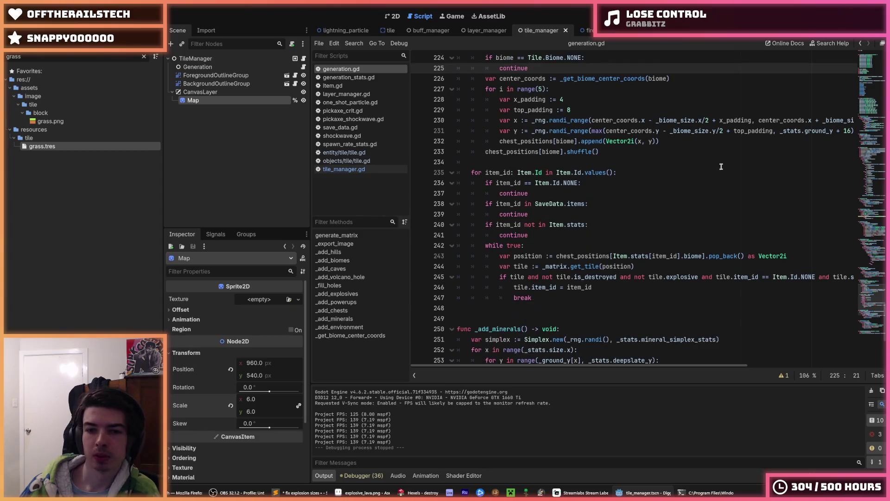
pyautogui.click(711, 182)
pyautogui.hotkey('ctrl', 's')
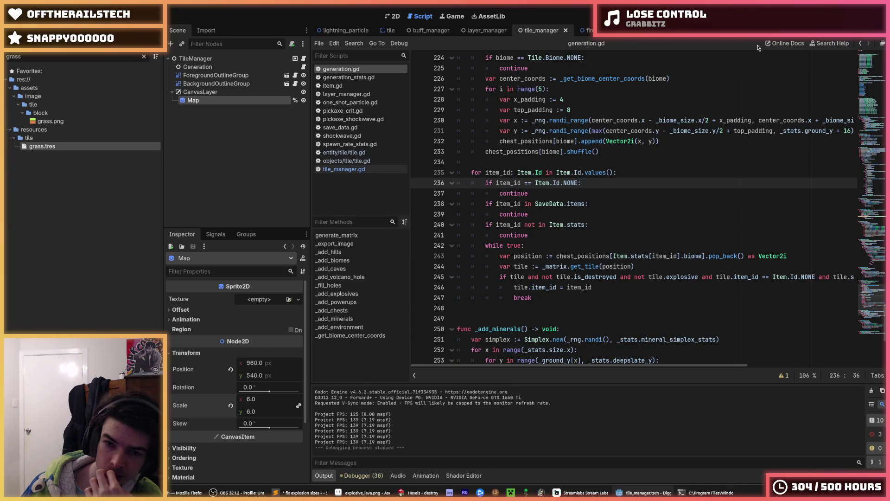
# Run the game to test chest placement and find where chest_positions is declared and used.
pyautogui.press('F5')
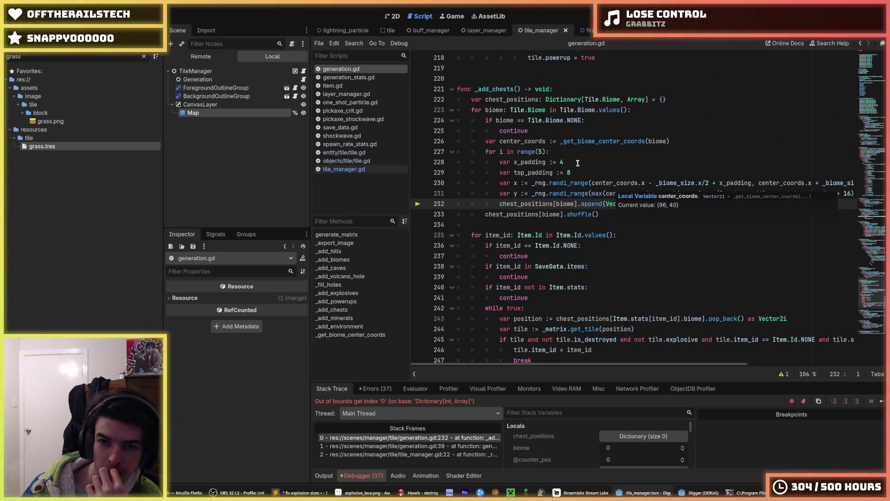
pyautogui.click(559, 131)
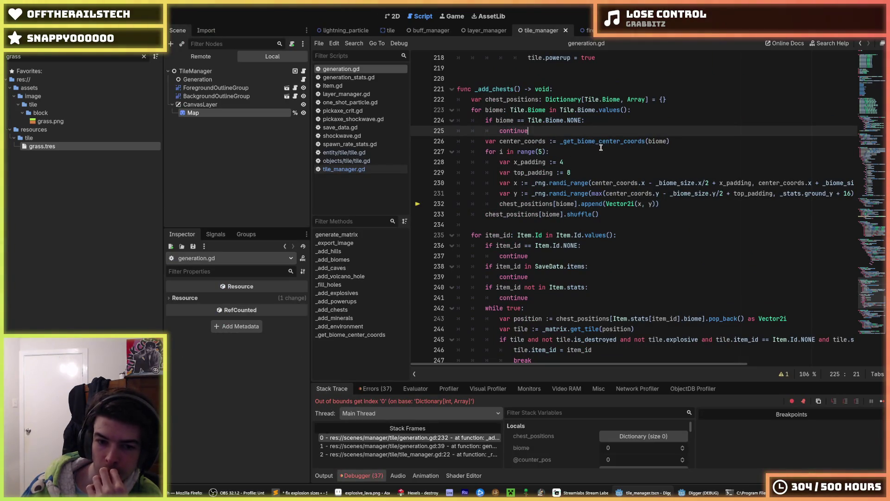
pyautogui.doubleClick(522, 206)
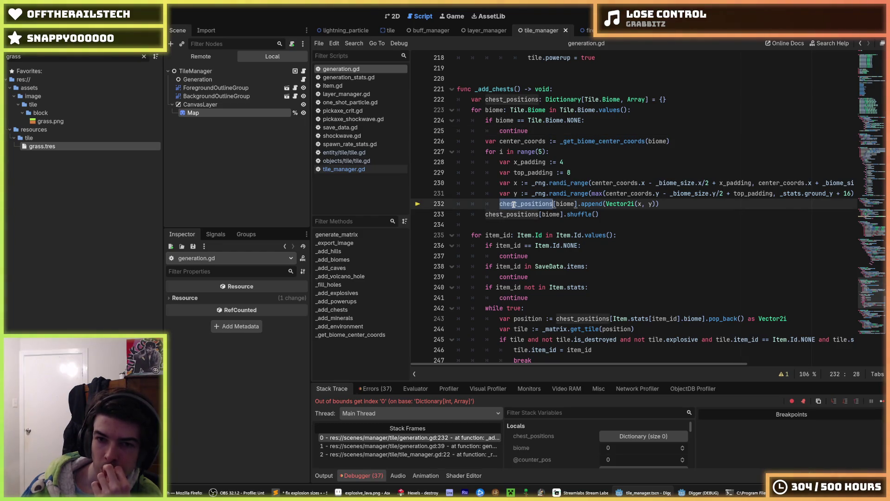
pyautogui.click(685, 99)
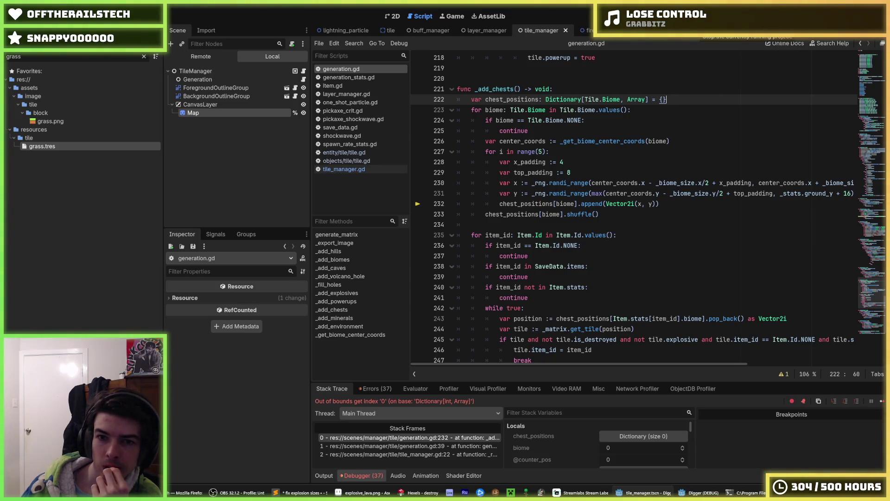
# Add chest_positions[biome] = [] inside the biome loop, moving it below the NONE check.
pyautogui.click(661, 112)
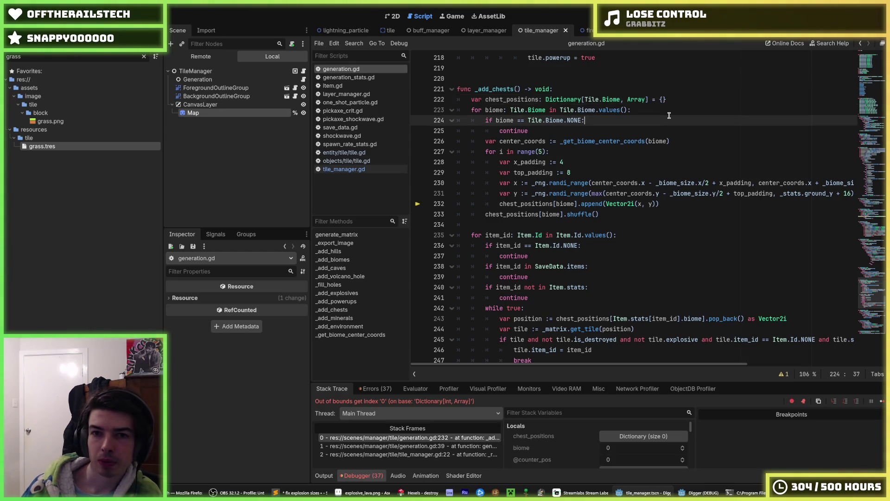
pyautogui.press('Return')
pyautogui.write('chest_p')
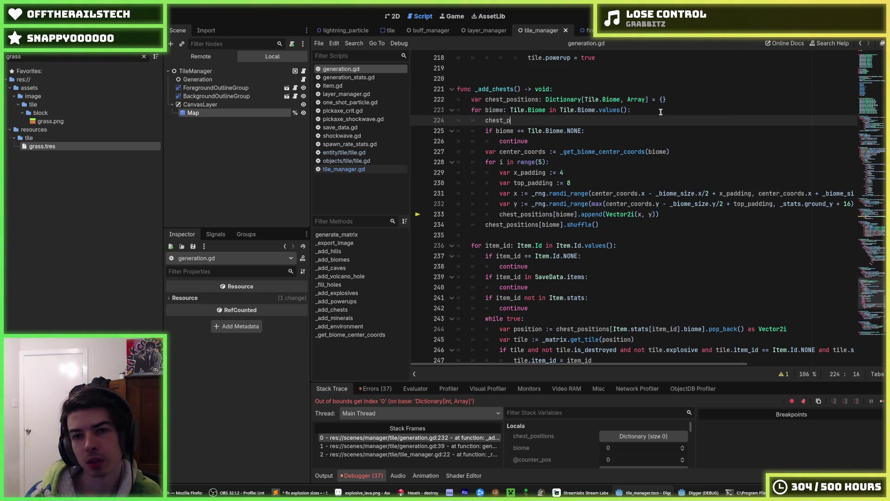
pyautogui.write('ositions[')
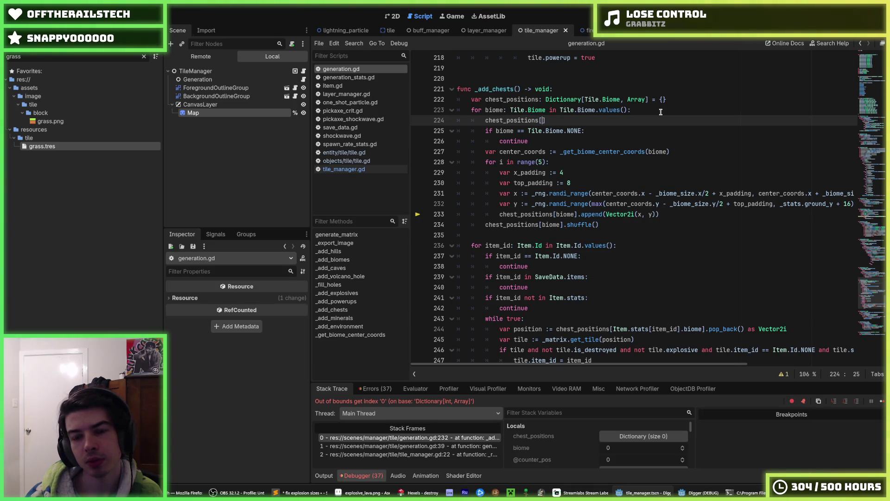
pyautogui.press('BackSpace')
pyautogui.write('[')
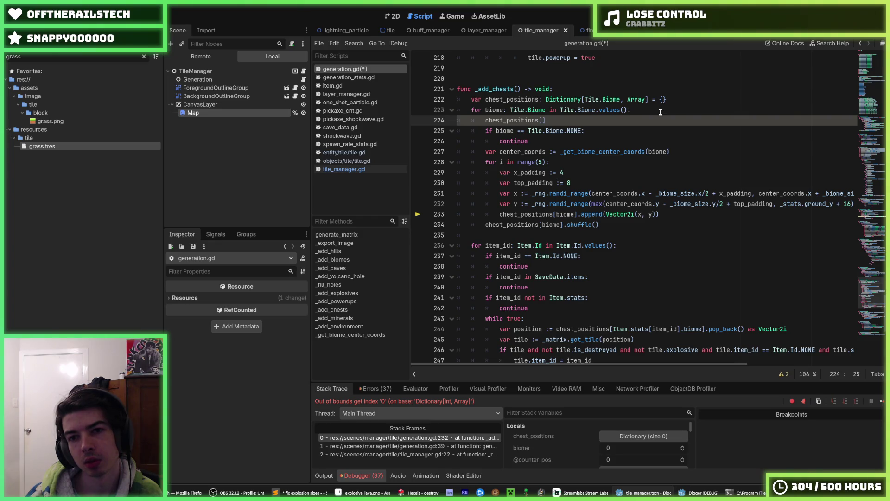
pyautogui.write('biome] = [')
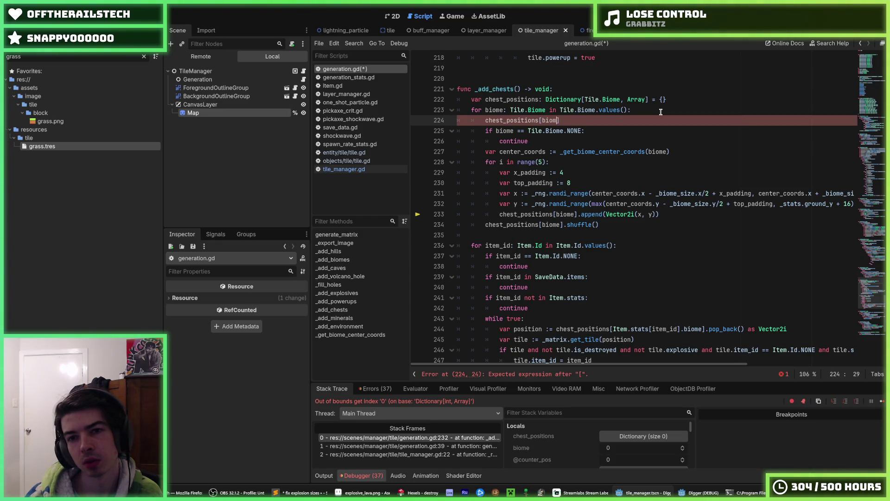
pyautogui.hotkey('alt', 'Down')
pyautogui.hotkey('alt', 'Down')
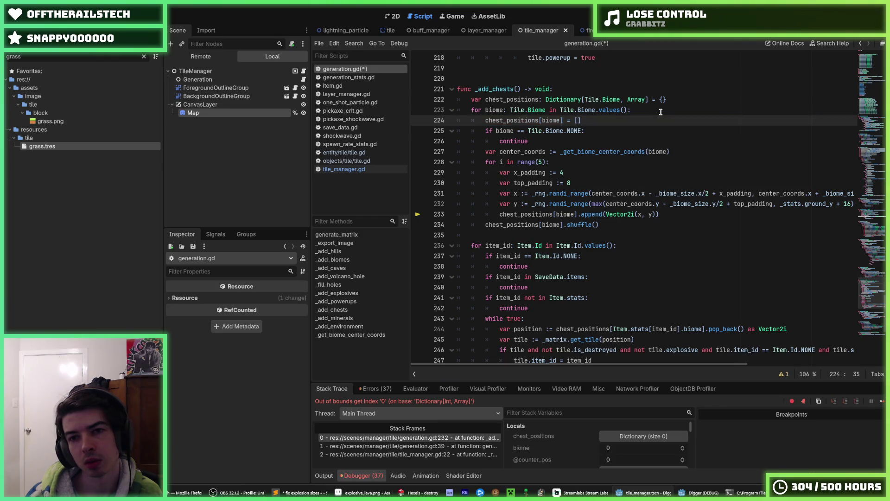
pyautogui.hotkey('alt', 'Down')
# Save, place the initializer just after center_coords, and rerun with F5.
pyautogui.hotkey('ctrl', 's')
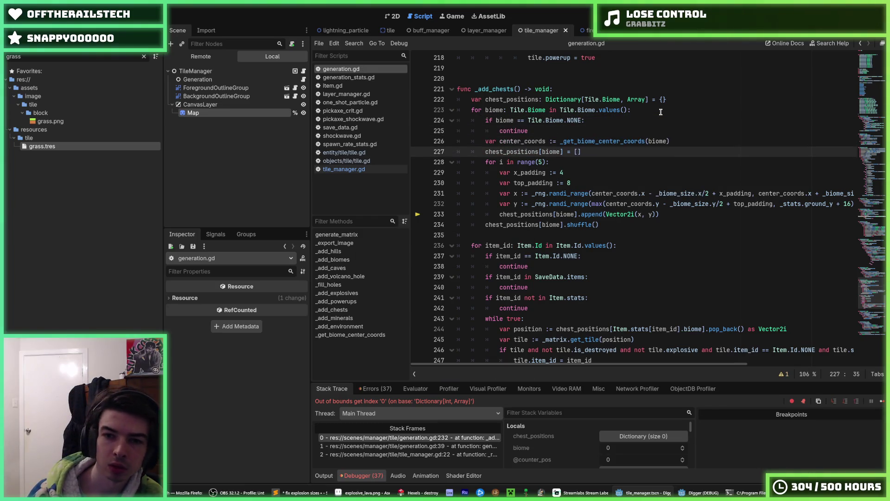
pyautogui.hotkey('alt', 'Up')
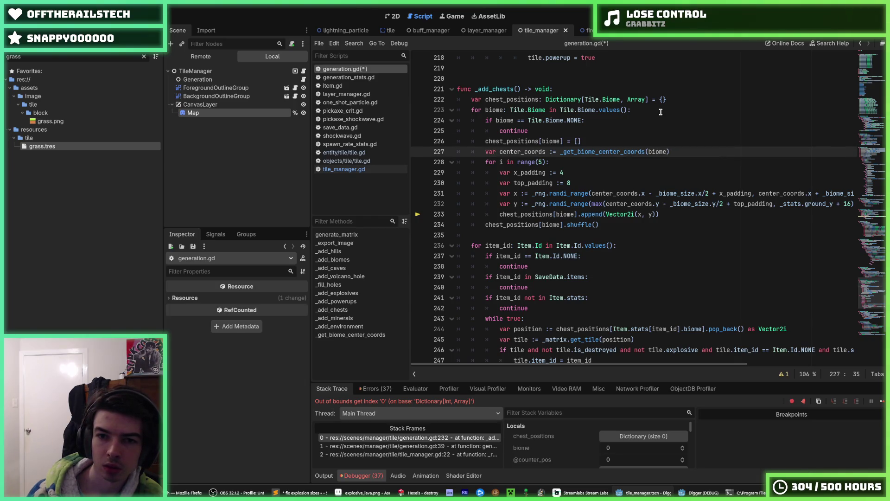
pyautogui.hotkey('alt', 'Up')
pyautogui.press('Down')
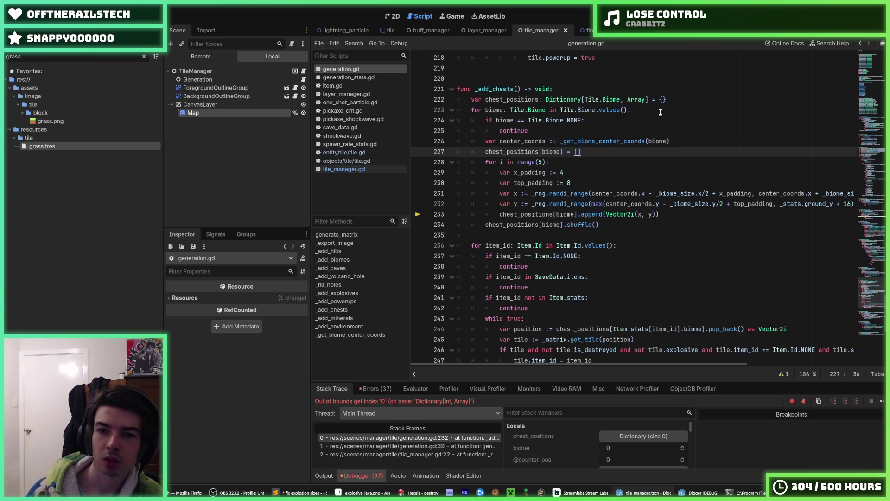
pyautogui.press('F5')
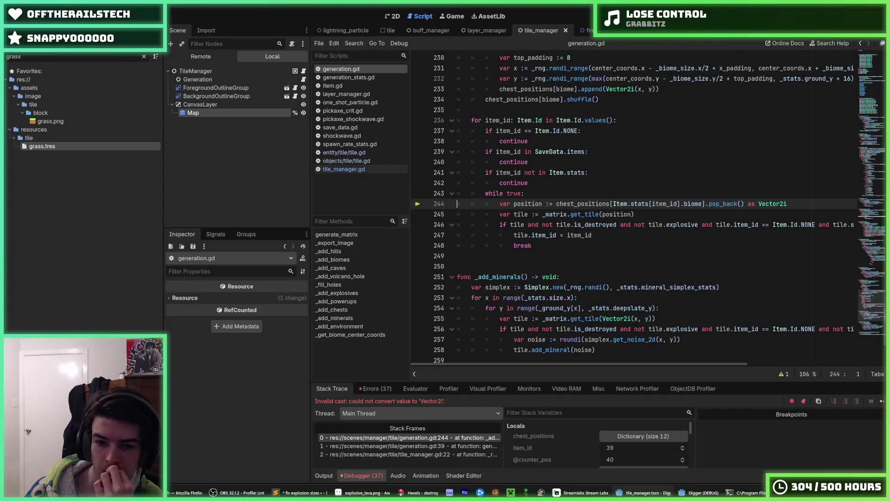
# Stop the running game with F8 and bring line 244 into view.
pyautogui.scroll(2, 726, 204)
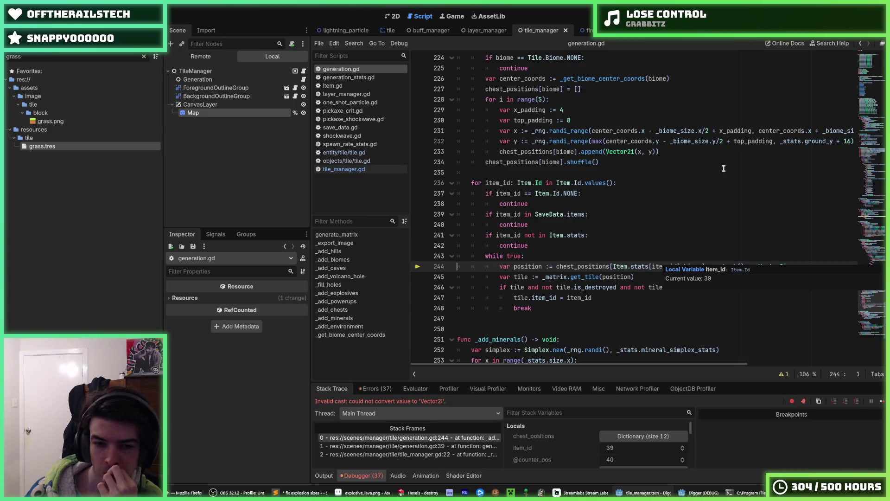
pyautogui.press('F8')
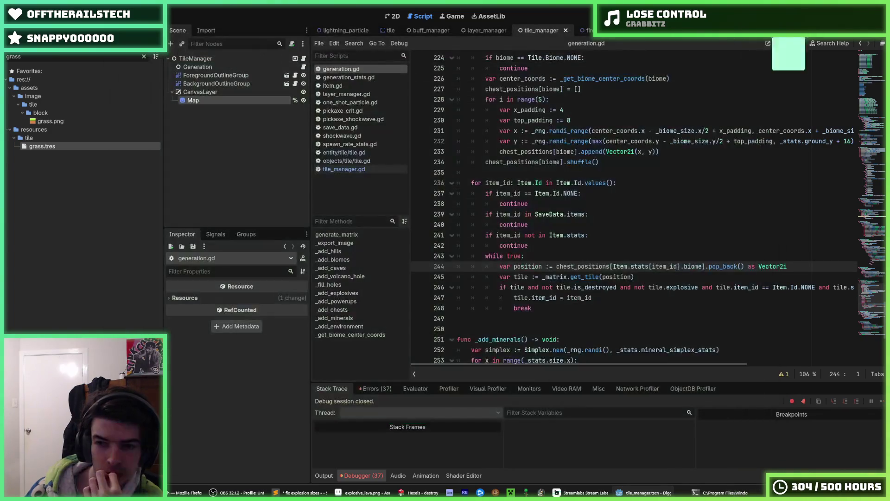
pyautogui.moveTo(745, 268); pyautogui.dragTo(559, 268)
pyautogui.scroll(3, 561, 269)
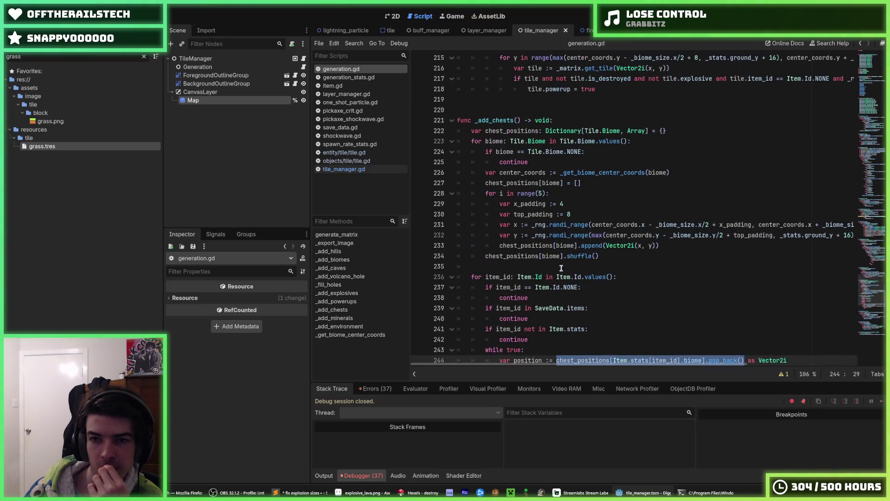
pyautogui.scroll(-2, 561, 269)
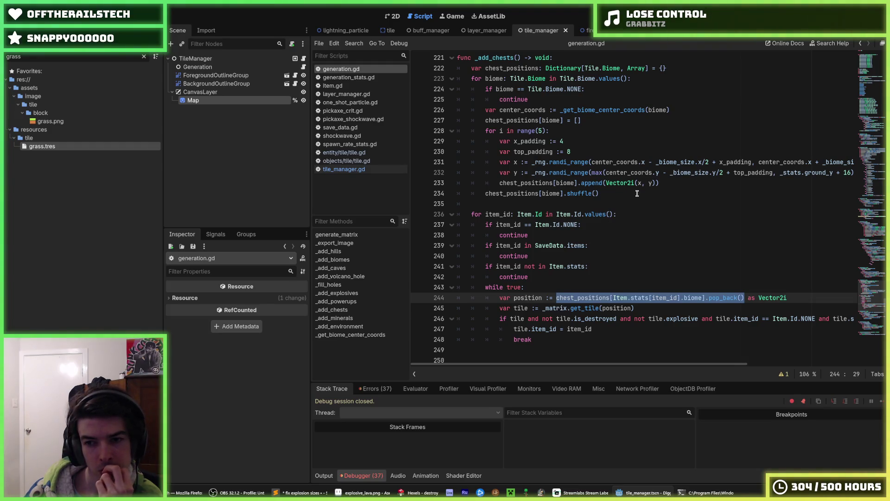
# Wrap line 244's lookup as (chest_positions[biome] as Array[Vector2i]), save, and rerun.
pyautogui.click(625, 297)
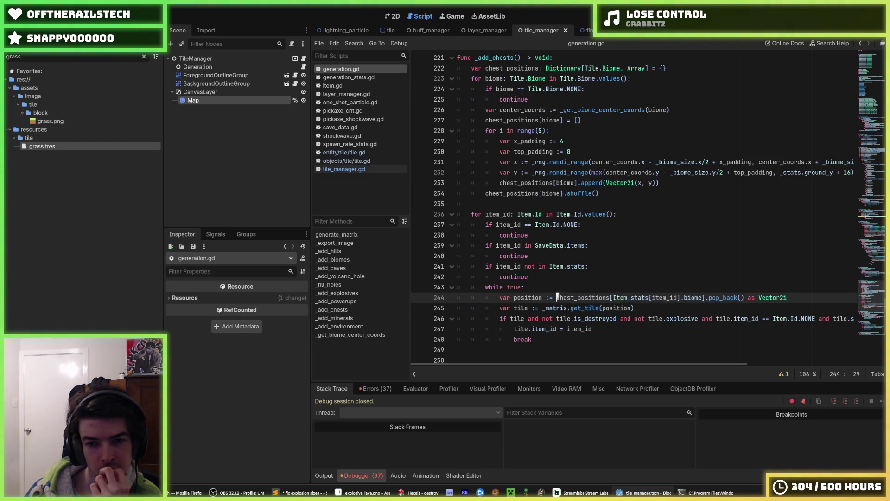
pyautogui.write('(')
pyautogui.press('End')
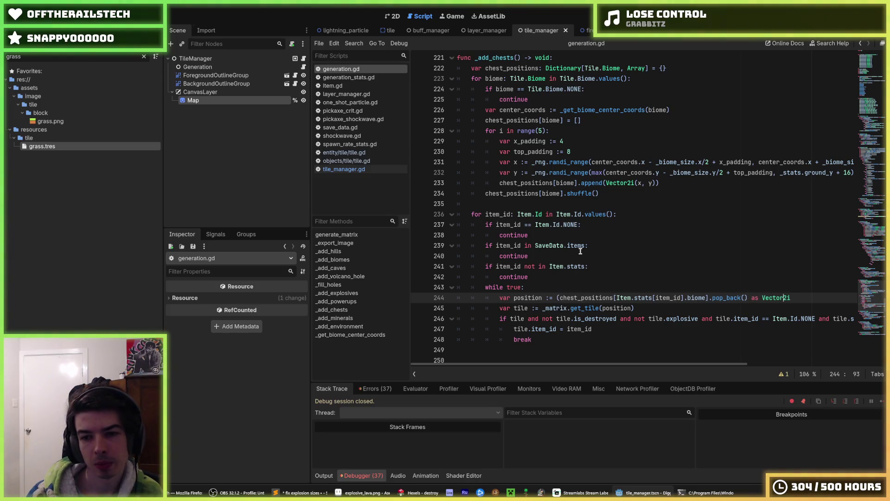
pyautogui.press('Left')
pyautogui.press('Left')
pyautogui.press('Left')
pyautogui.press('Left')
pyautogui.write(')')
pyautogui.press('Left')
pyautogui.write('as Array[')
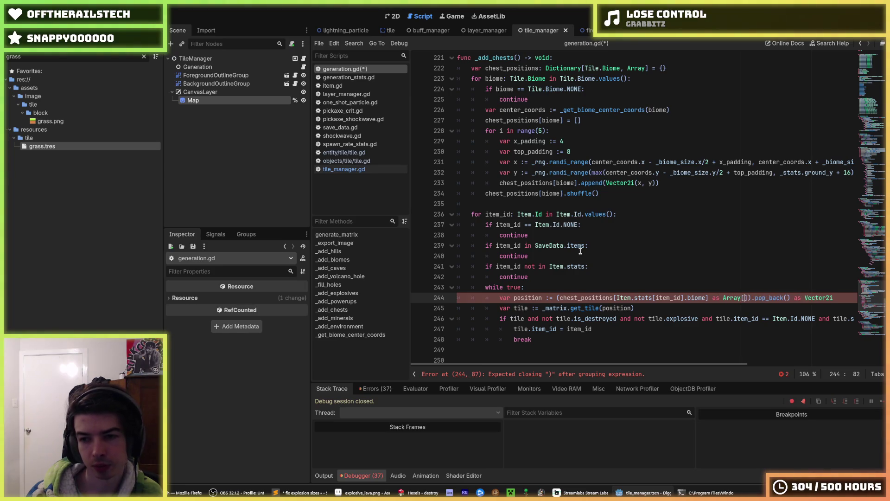
pyautogui.write('Vector2i')
pyautogui.hotkey('ctrl', 's')
pyautogui.click(617, 277)
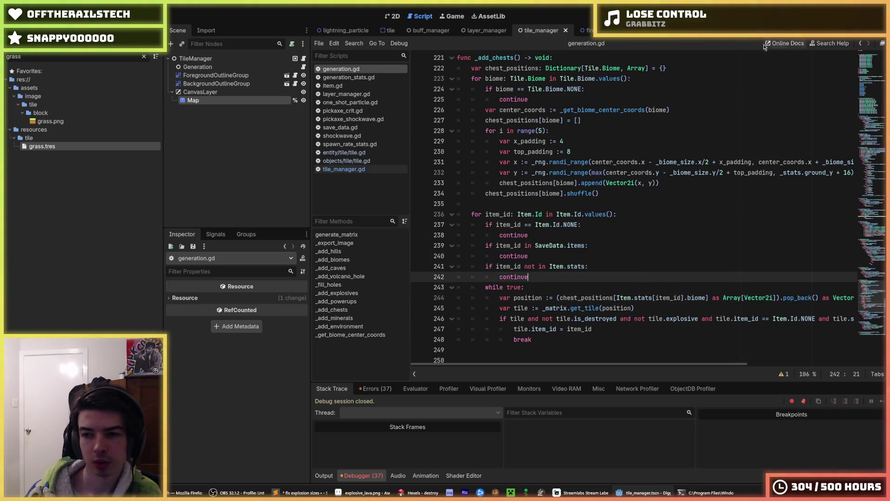
pyautogui.press('F5')
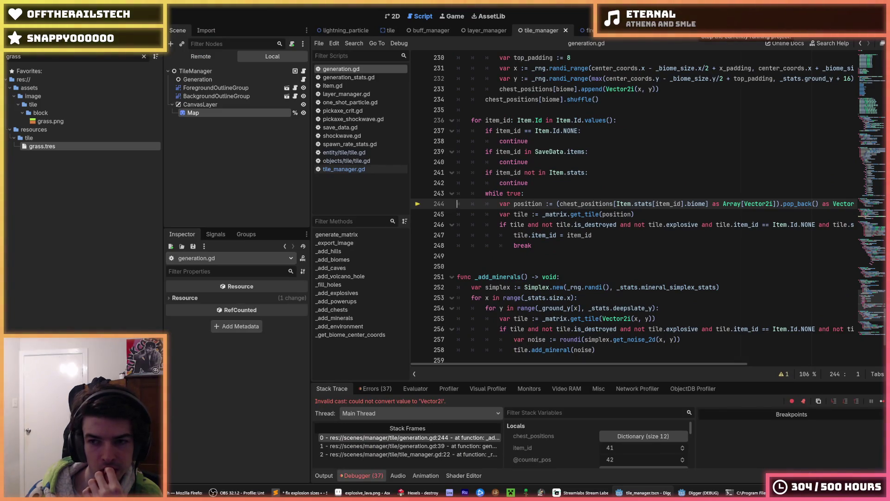
# Stop the game and undo the Array[Vector2i] cast on line 244.
pyautogui.click(698, 20)
pyautogui.moveTo(795, 203); pyautogui.dragTo(838, 204)
pyautogui.hotkey('ctrl', 'z')
pyautogui.hotkey('ctrl', 'z')
pyautogui.hotkey('ctrl', 'z')
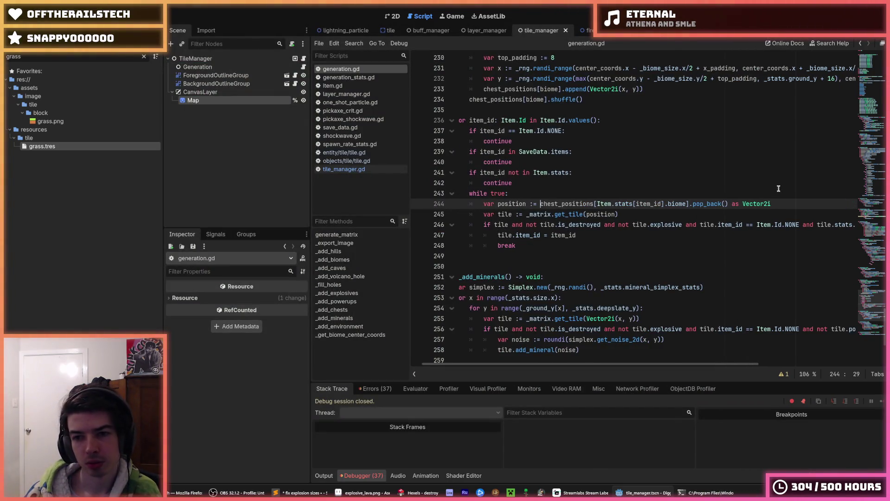
pyautogui.hotkey('ctrl', 'z')
pyautogui.scroll(2, 665, 202)
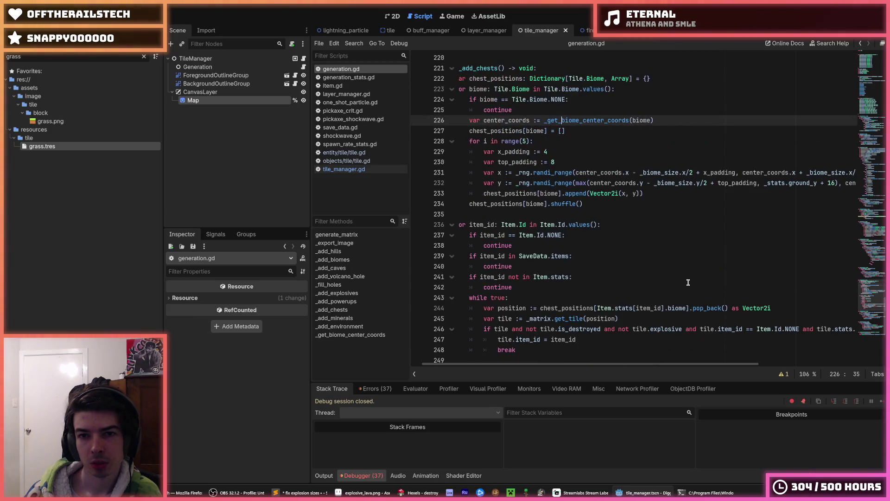
pyautogui.hotkey('ctrl', 'z')
# Move the pop_back() expression into get_tile, delete the position line, save and rerun.
pyautogui.moveTo(540, 310); pyautogui.dragTo(729, 310)
pyautogui.hotkey('ctrl', 'x')
pyautogui.doubleClick(602, 318)
pyautogui.hotkey('ctrl', 'v')
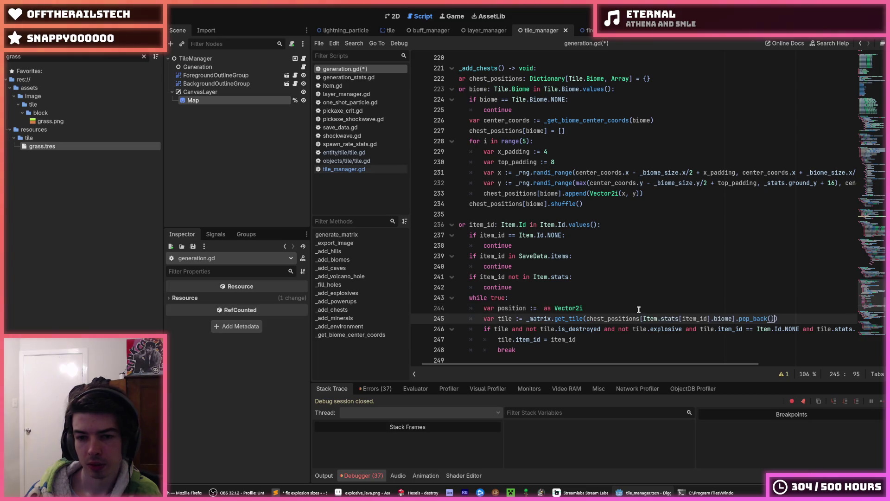
pyautogui.tripleClick(638, 309)
pyautogui.press('BackSpace')
pyautogui.press('BackSpace')
pyautogui.hotkey('ctrl', 's')
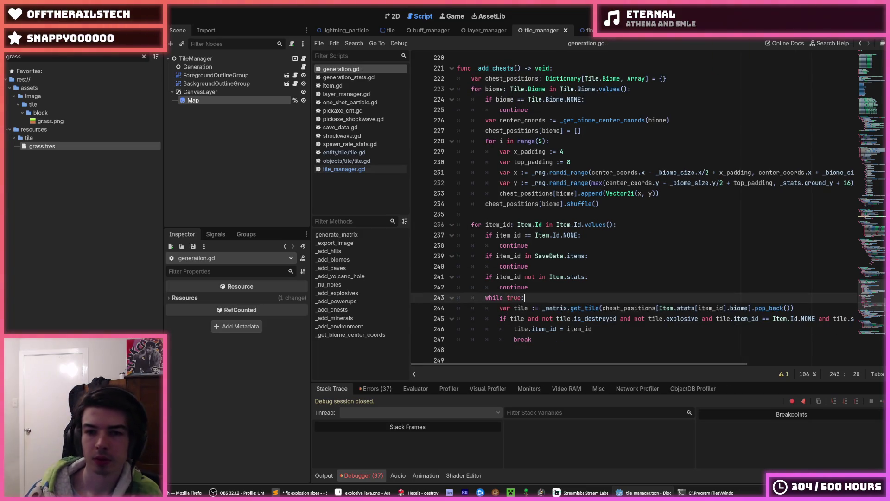
pyautogui.press('F5')
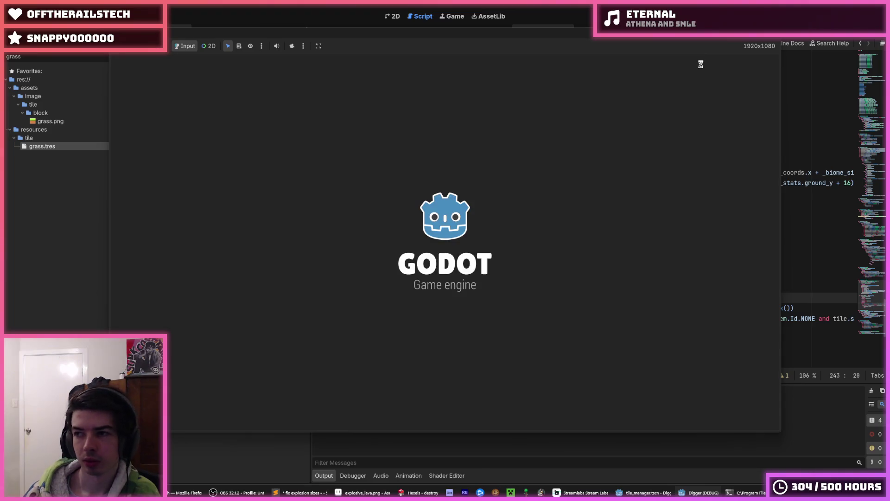